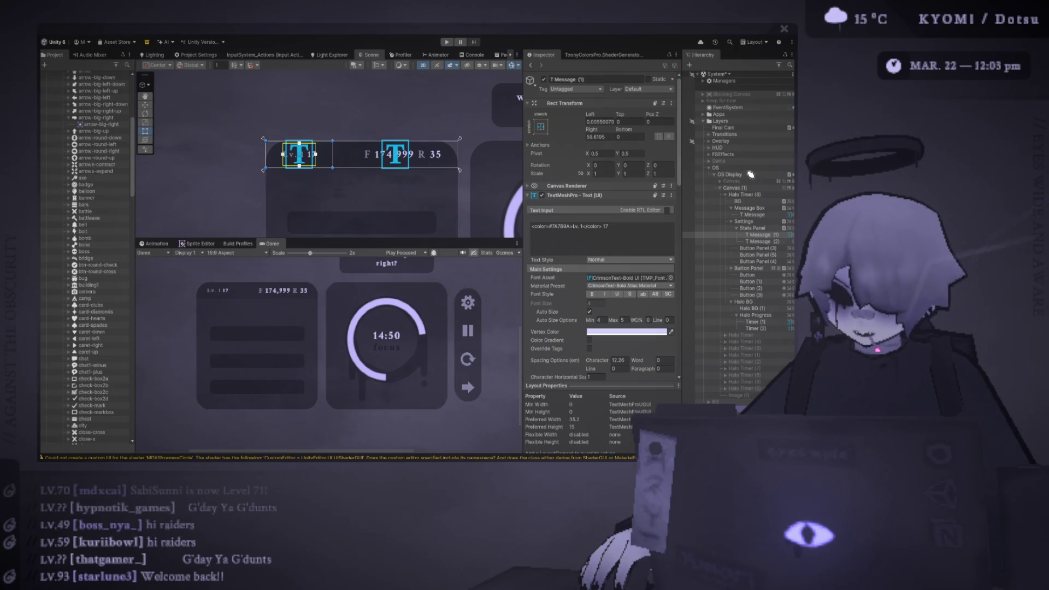
# Step: Zoom the Game preview to about 3.5x to read the 'Lv. 17' and 'F 174,999 R 35' labels
pyautogui.scroll(-2, 323, 358)
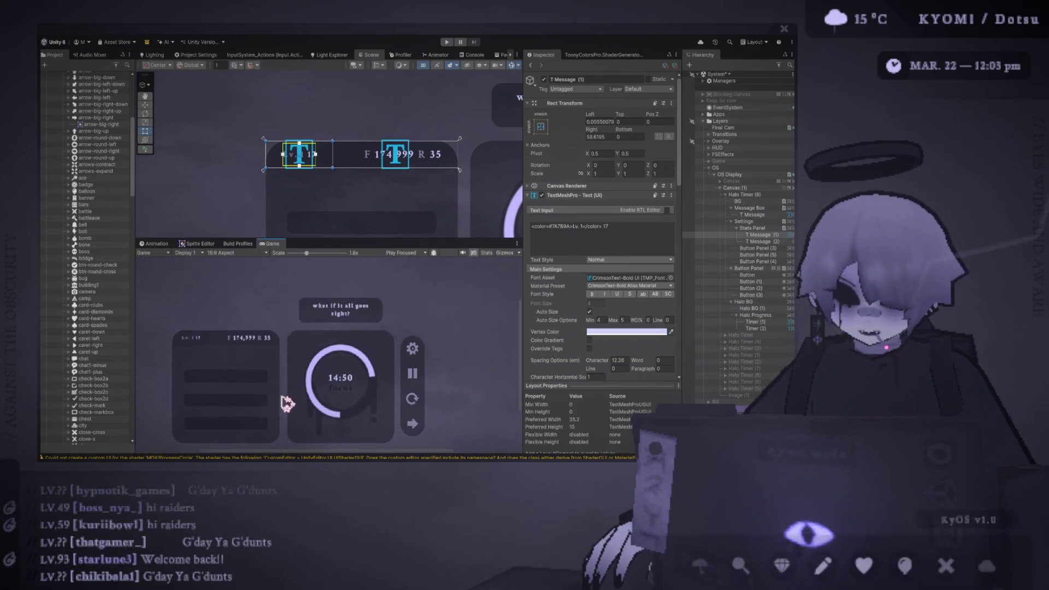
pyautogui.scroll(5, 240, 317)
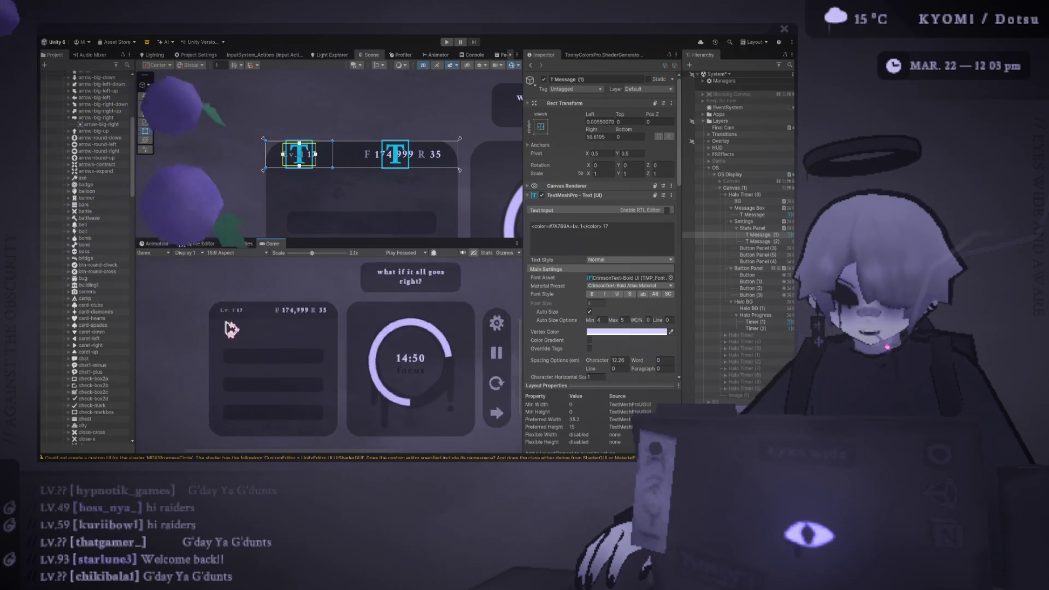
pyautogui.scroll(-1, 256, 295)
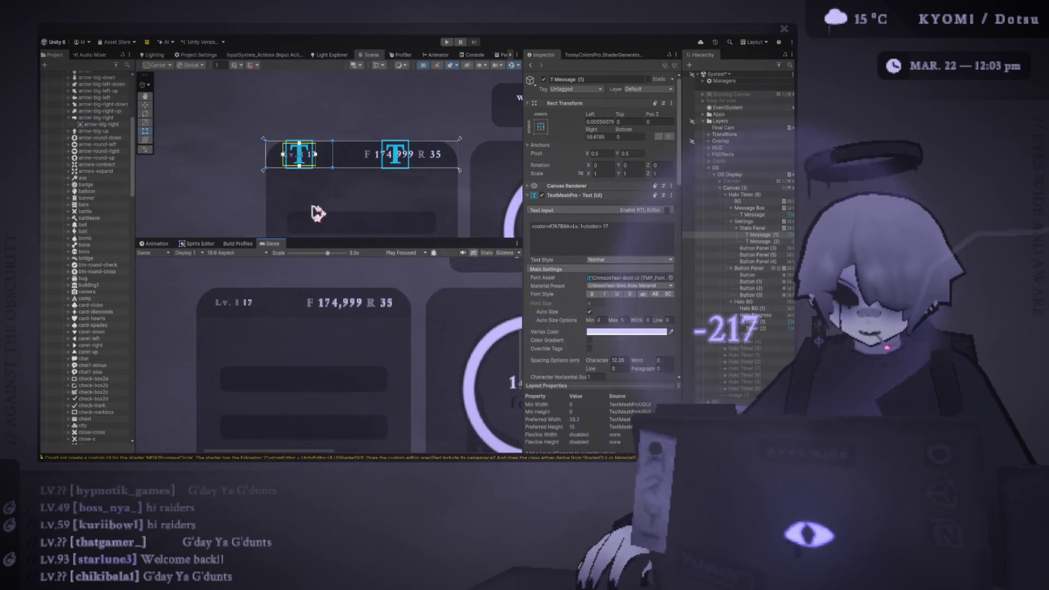
pyautogui.moveTo(310, 241); pyautogui.dragTo(322, 354)
# Step: Select Canvas (1), frame it in the Scene view, return to 2D and zoom in on the HUD
pyautogui.click(347, 144)
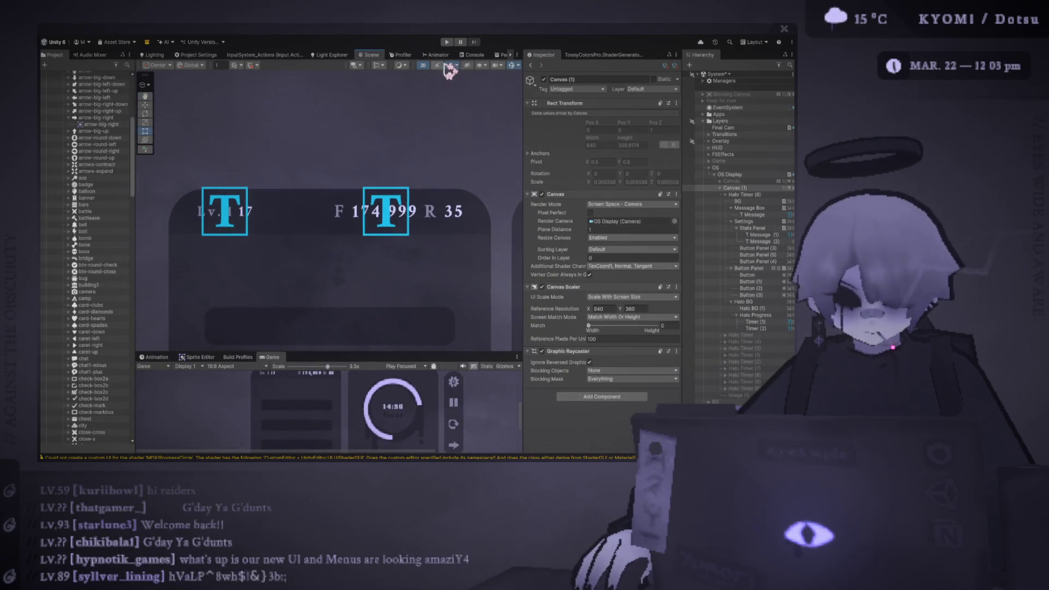
pyautogui.click(422, 65)
pyautogui.press('f')
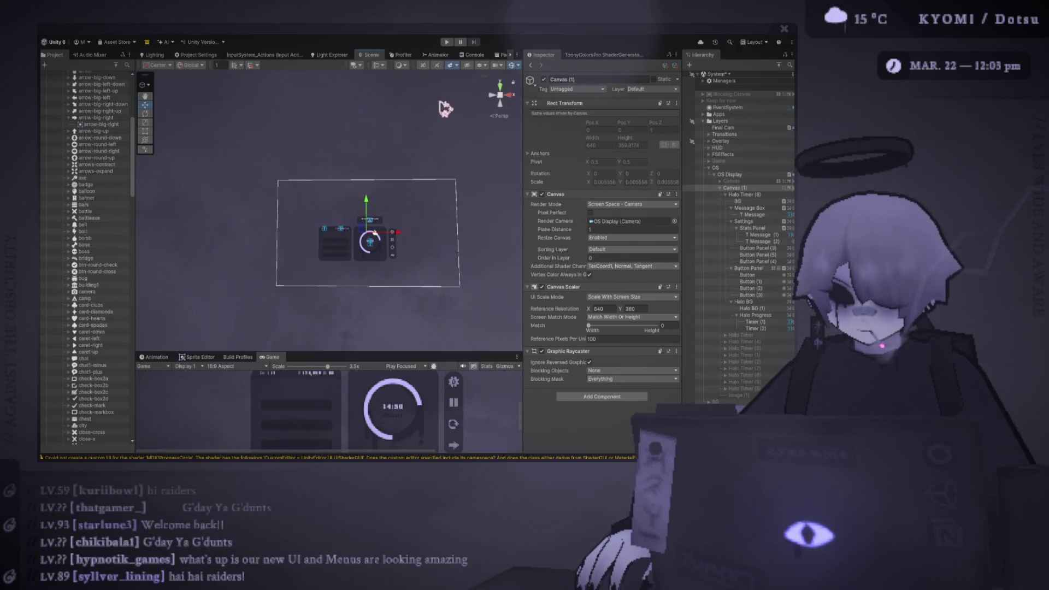
pyautogui.click(423, 65)
pyautogui.scroll(-3, 330, 250)
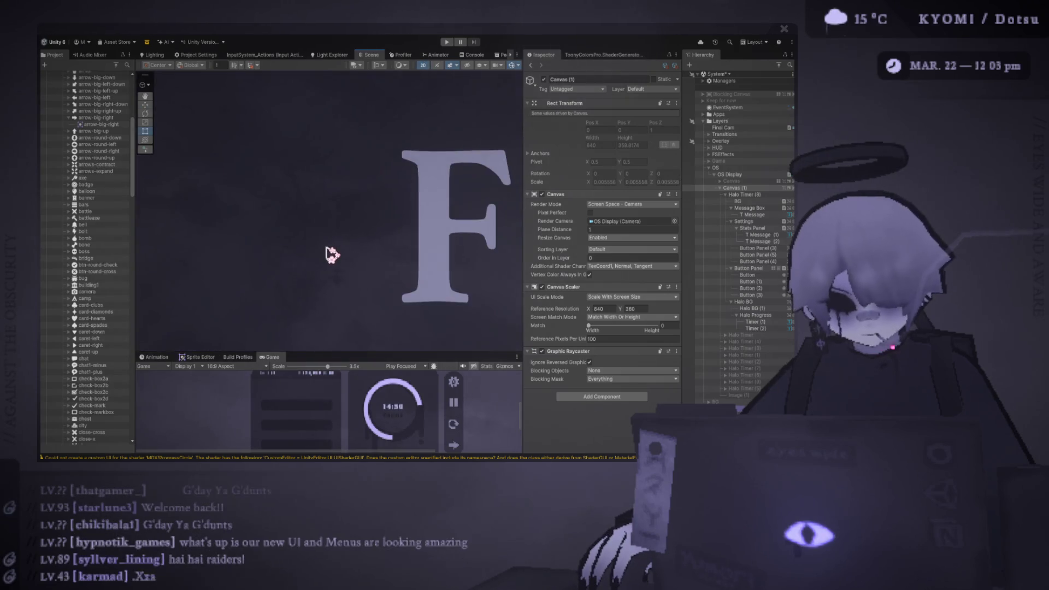
pyautogui.scroll(-2, 306, 266)
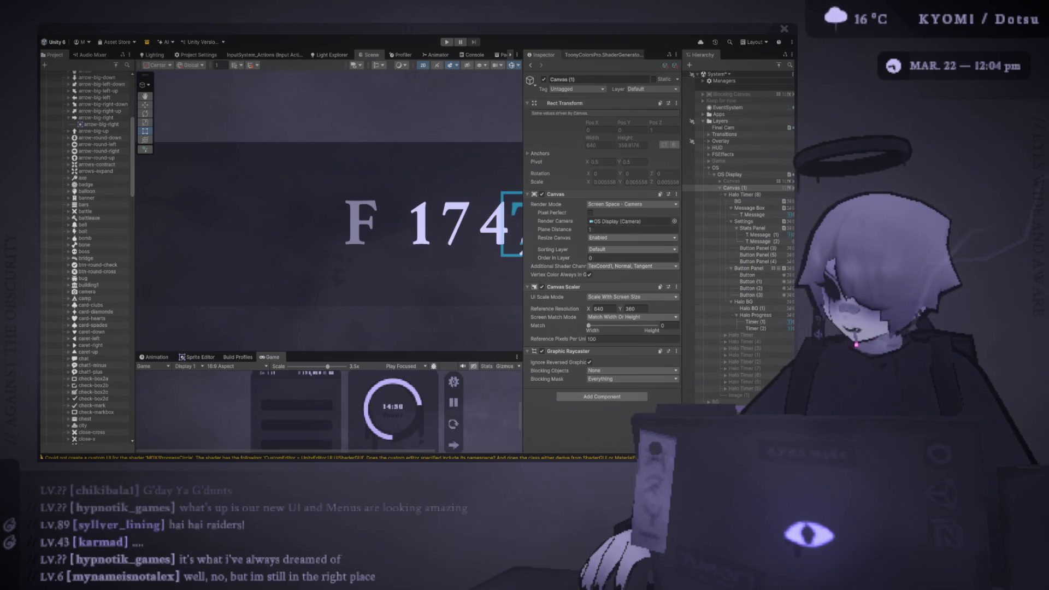
# Step: Widen the Scene view, then zoom and pan to frame the stats panel, timer ring and message box
pyautogui.moveTo(523, 230); pyautogui.dragTo(594, 230)
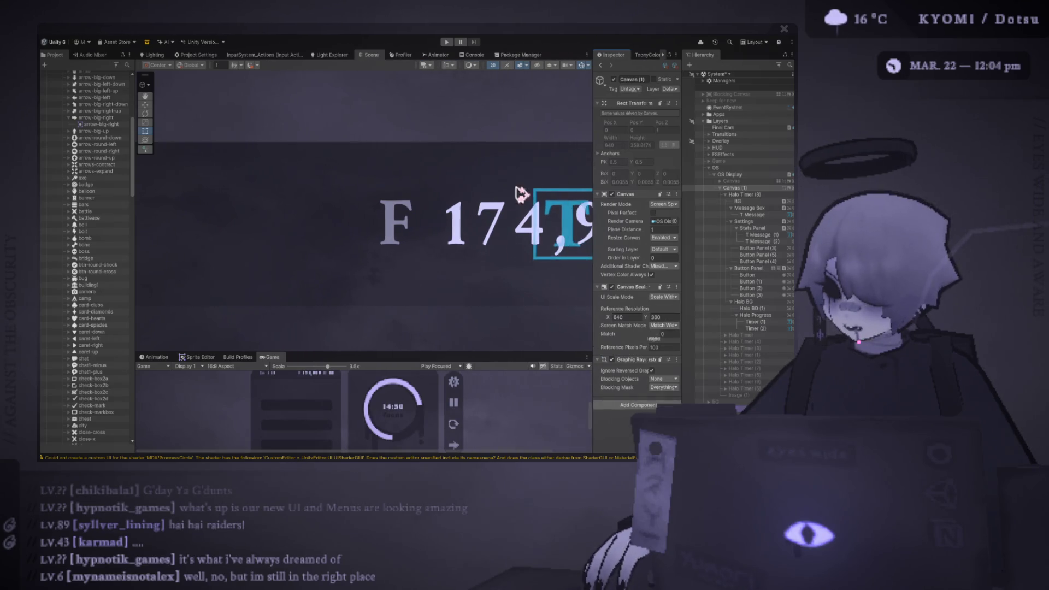
pyautogui.scroll(-6, 440, 230)
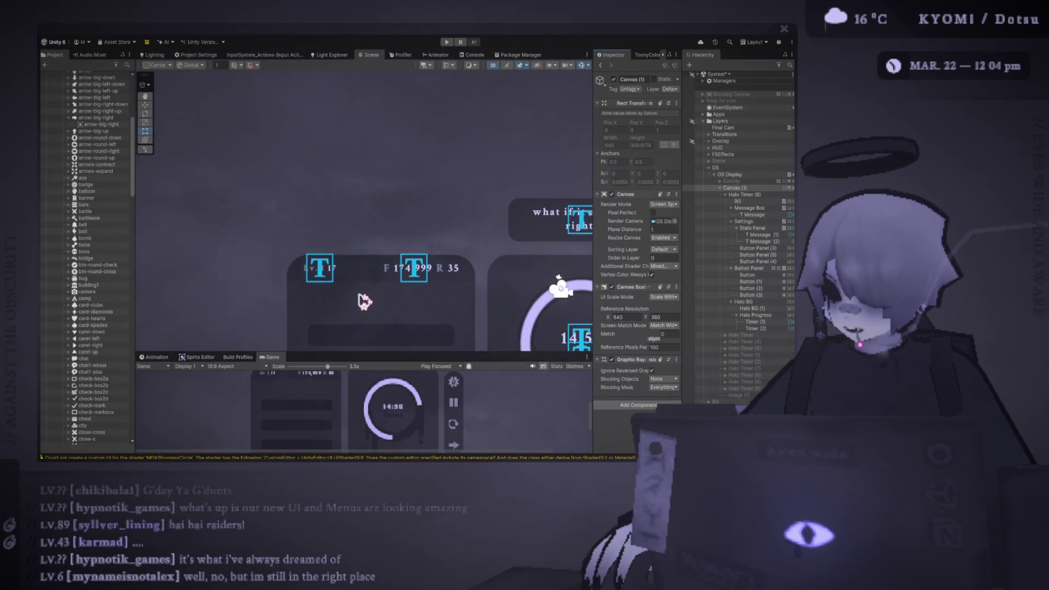
pyautogui.moveTo(351, 295)
pyautogui.mouseDown()
pyautogui.moveTo(302, 255)
pyautogui.moveTo(257, 147)
pyautogui.moveTo(283, 159)
pyautogui.mouseUp()
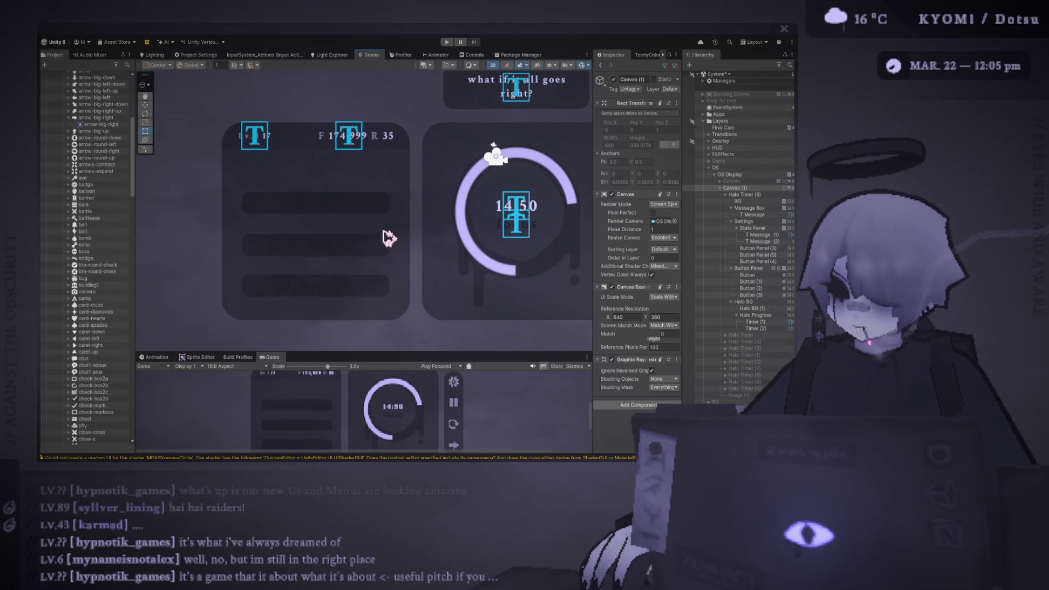
pyautogui.scroll(-4, 393, 180)
pyautogui.moveTo(392, 180)
pyautogui.mouseDown()
pyautogui.moveTo(321, 171)
pyautogui.moveTo(328, 194)
pyautogui.mouseUp()
pyautogui.scroll(2, 336, 195)
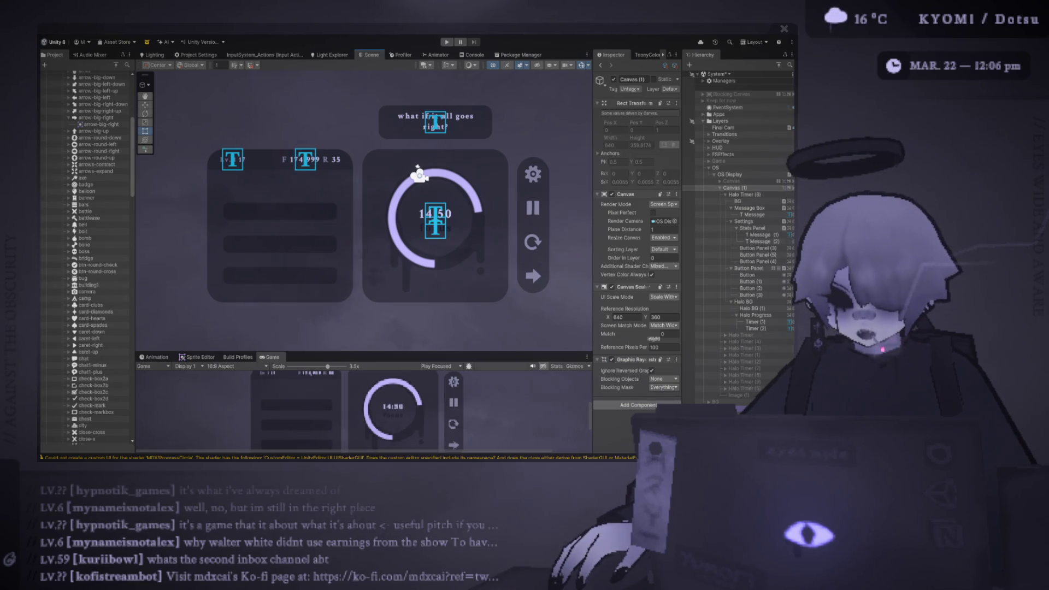
# Step: Collapse Stats Panel in the Hierarchy and select Settings to inspect its Image and UIRoundedCorners components
pyautogui.scroll(3, 290, 183)
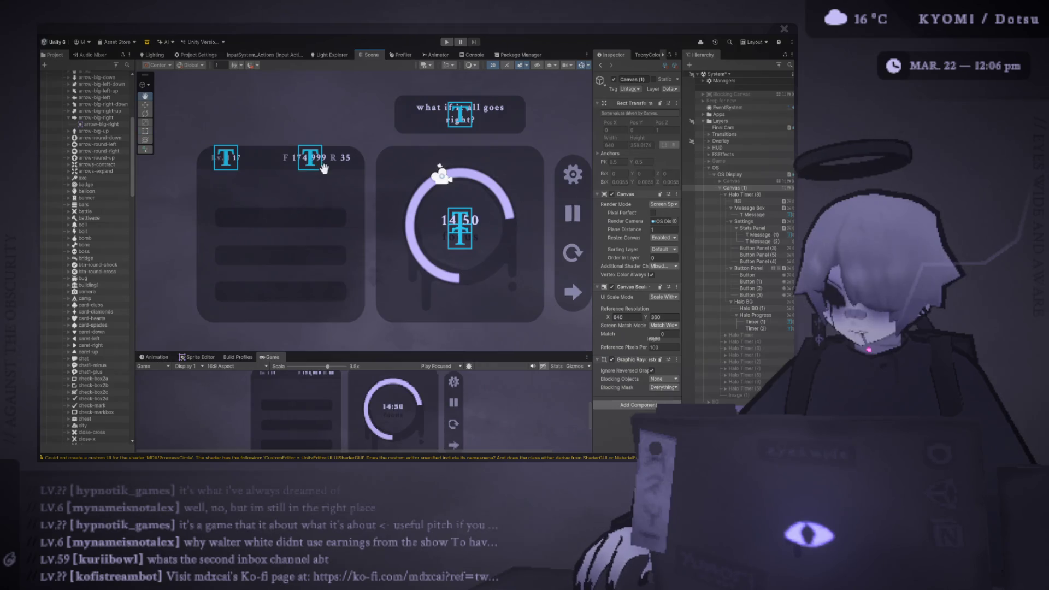
pyautogui.click(322, 232)
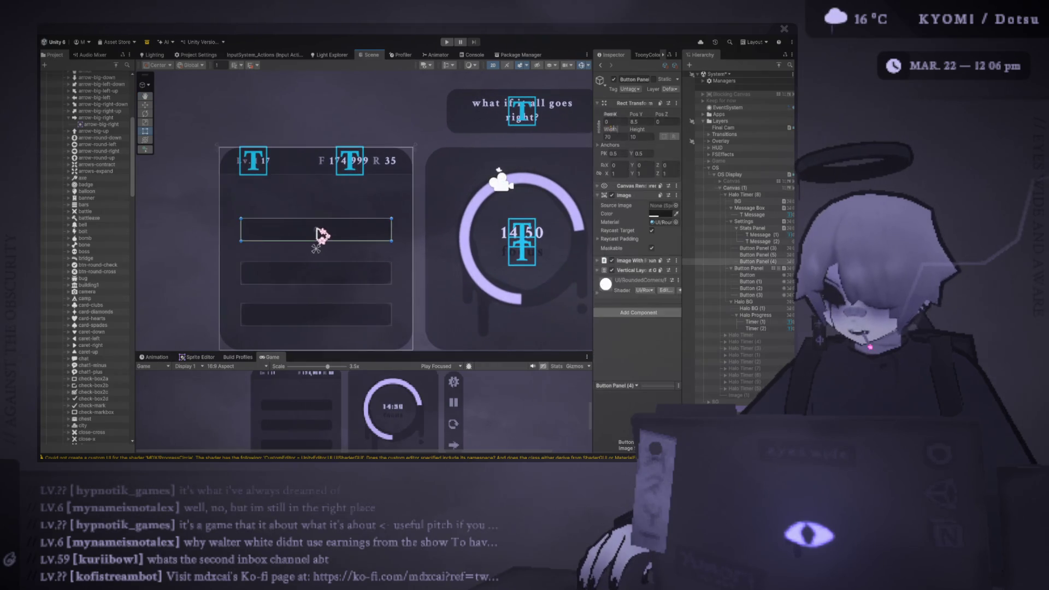
pyautogui.click(738, 228)
pyautogui.click(743, 222)
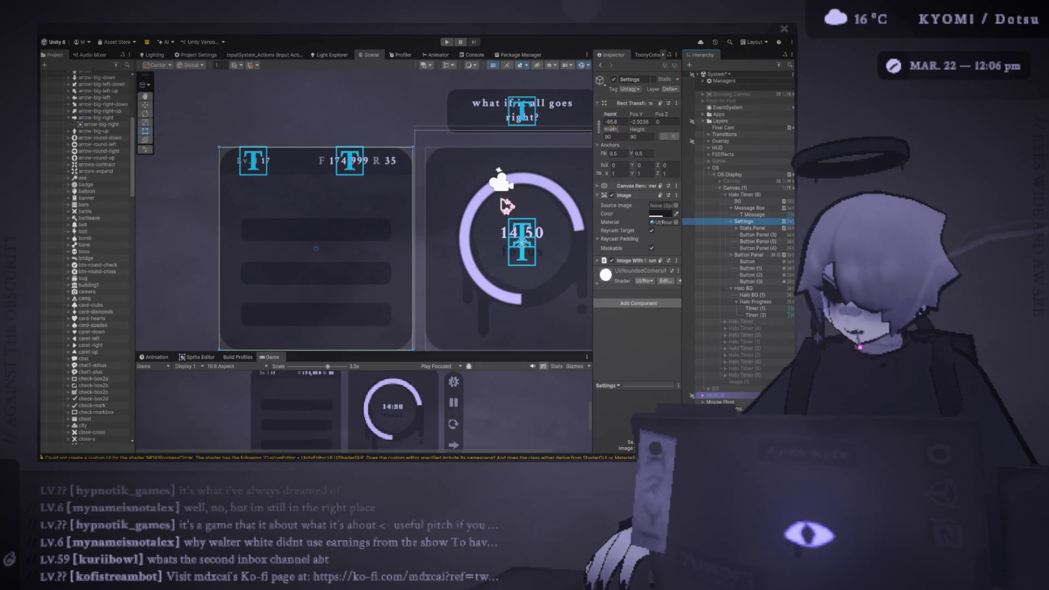
pyautogui.scroll(-2, 495, 206)
pyautogui.scroll(2, 425, 214)
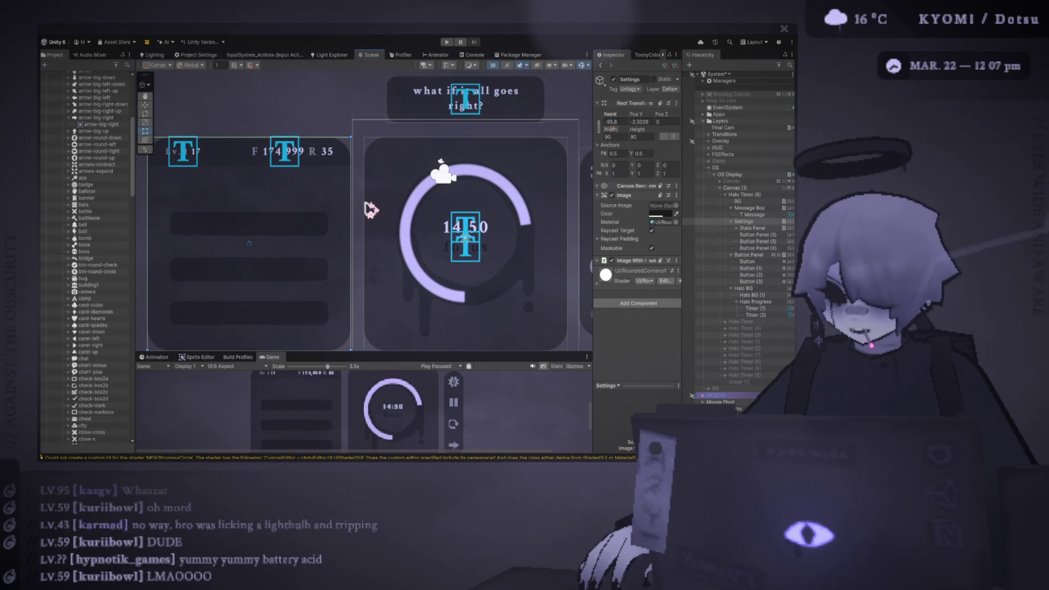
pyautogui.scroll(-1, 361, 206)
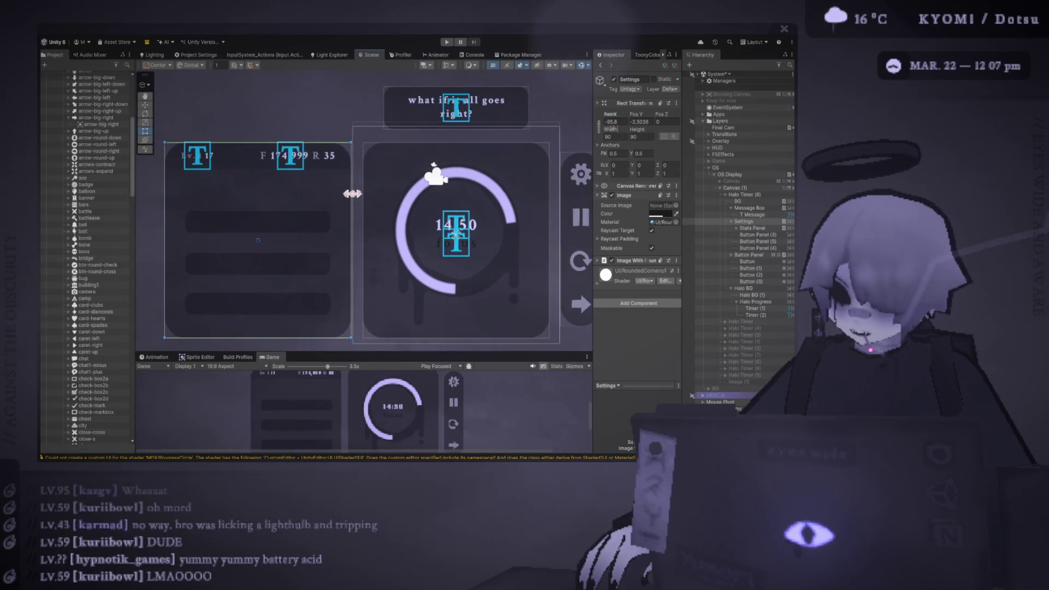
pyautogui.scroll(-1, 344, 199)
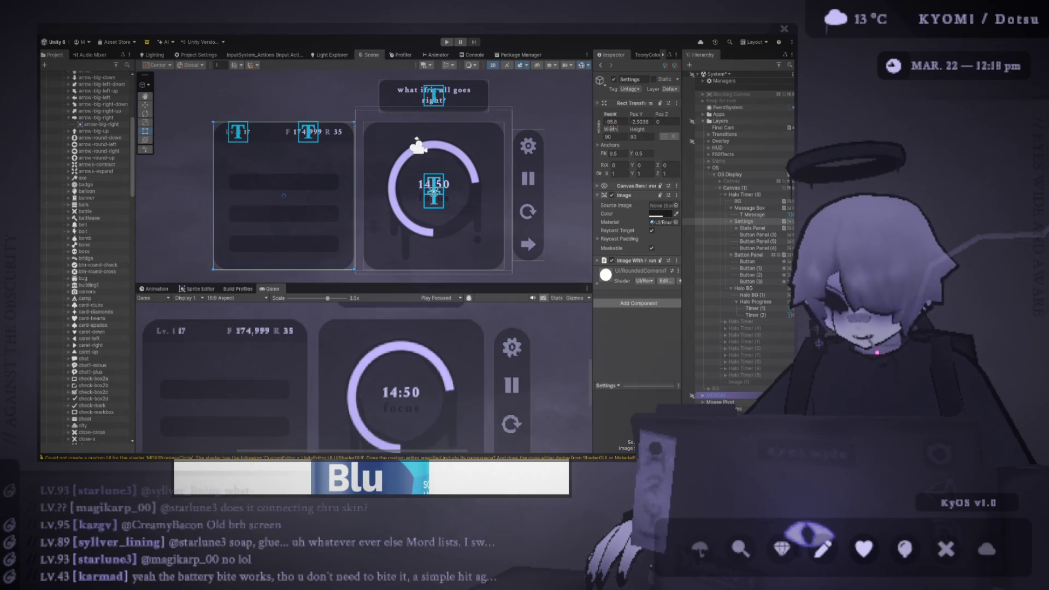
pyautogui.scroll(1, 281, 361)
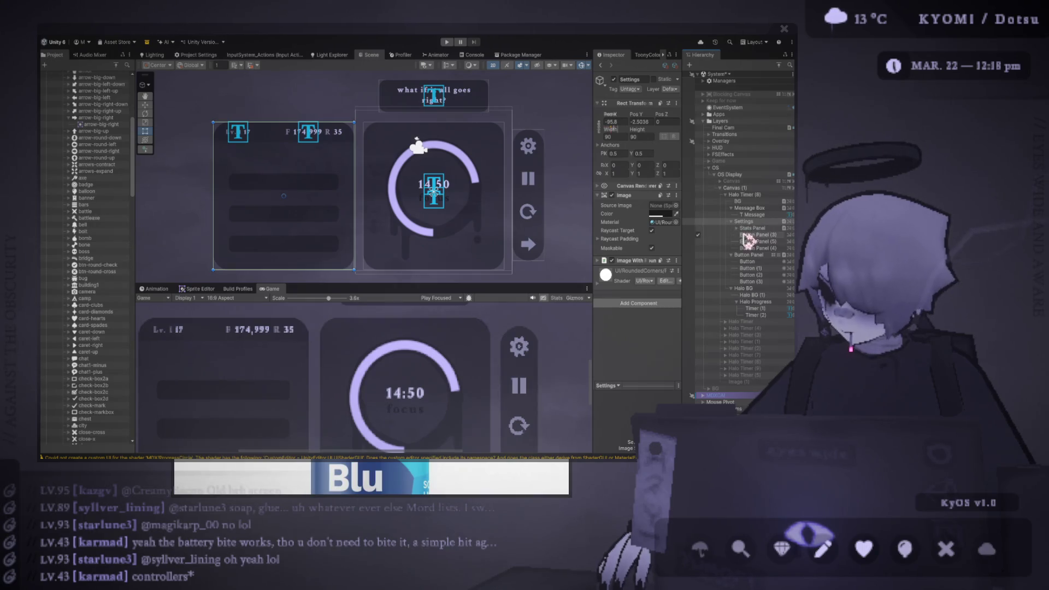
pyautogui.click(753, 228)
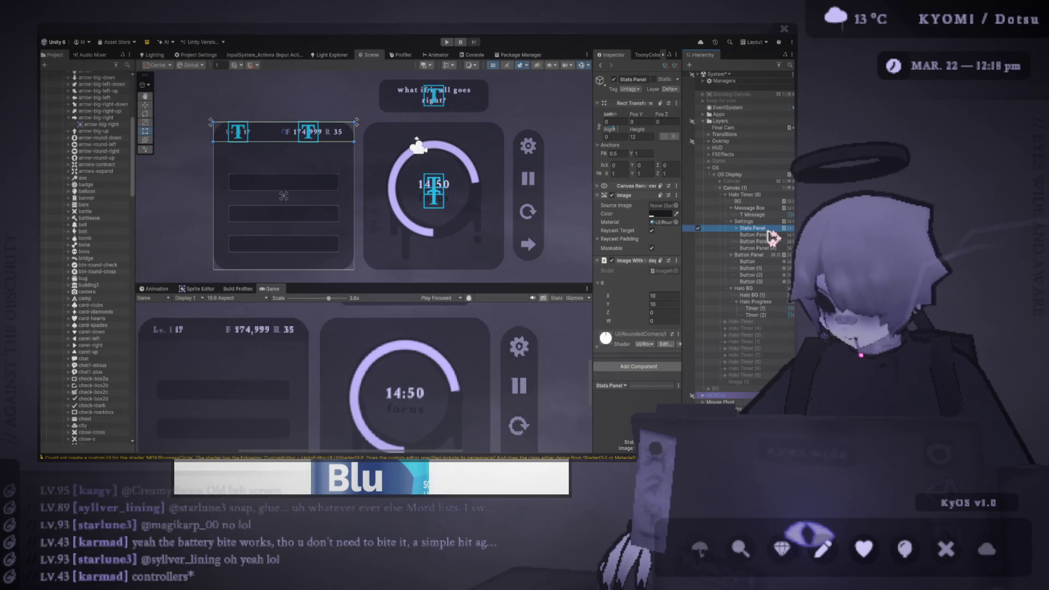
# Step: Duplicate the Stats Panel with Ctrl+D and rename the copy 'Settings Panel'
pyautogui.hotkey('ctrl', 'd')
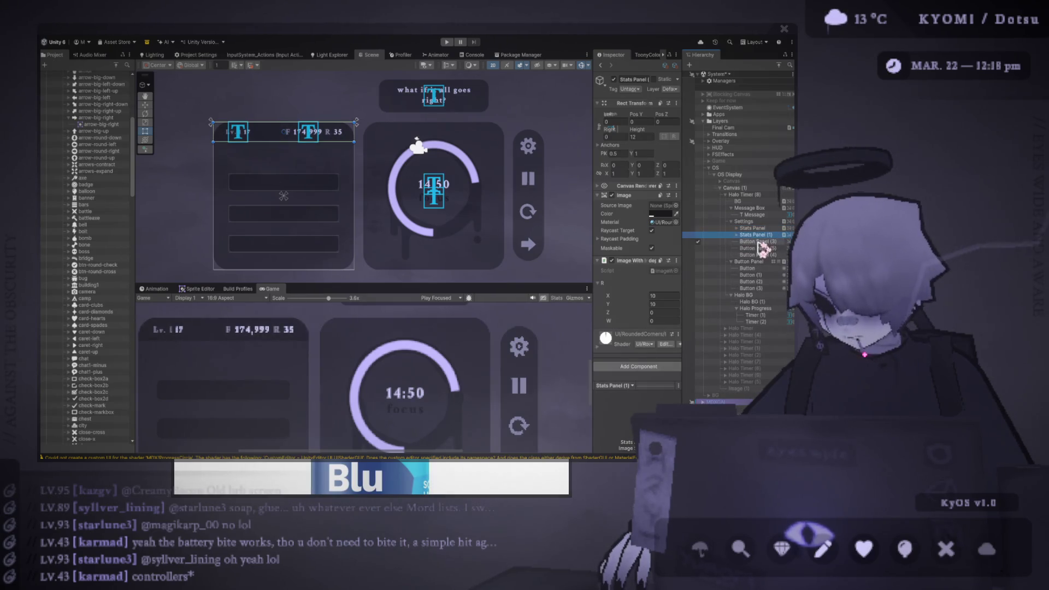
pyautogui.click(743, 235)
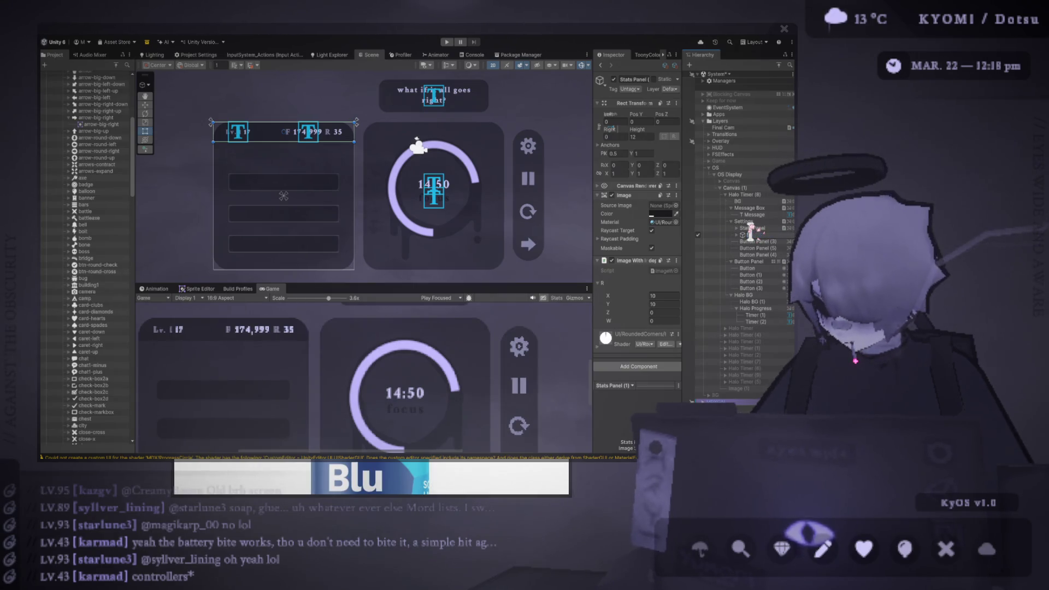
pyautogui.write('Button')
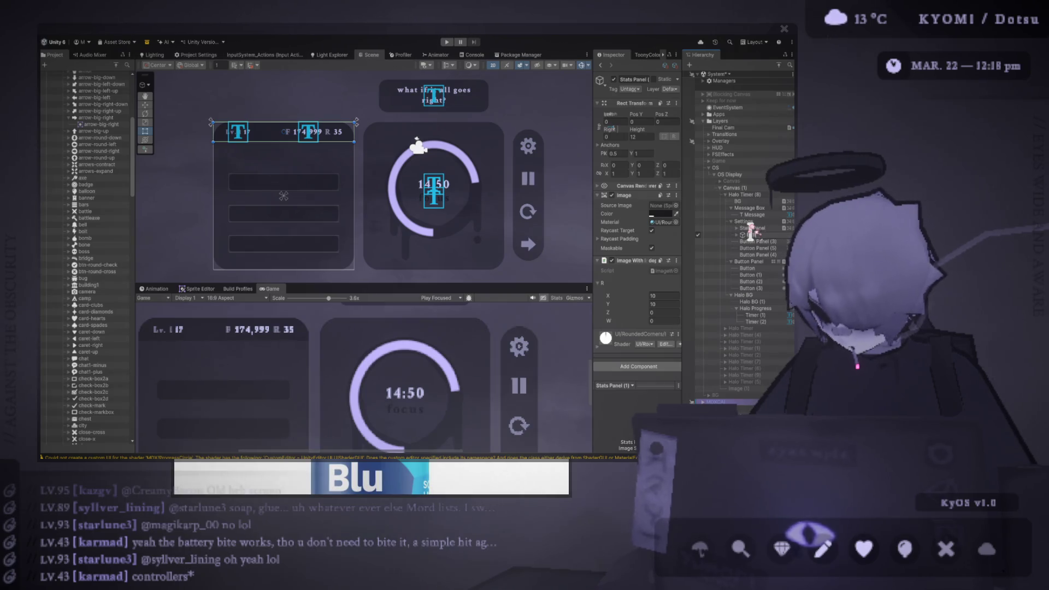
pyautogui.press('BackSpace')
pyautogui.press('BackSpace')
pyautogui.press('BackSpace')
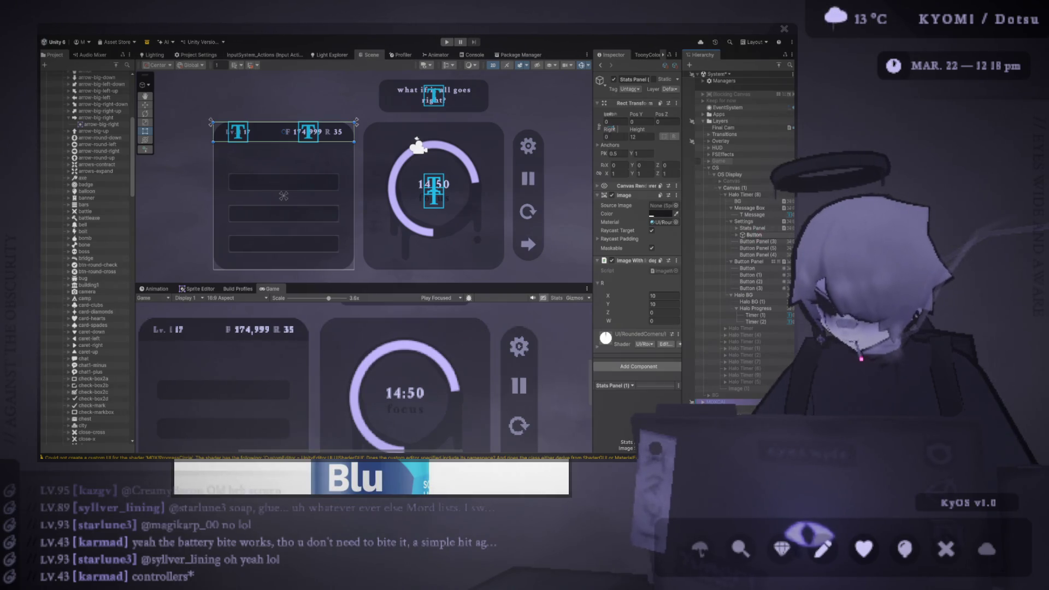
pyautogui.write('Se')
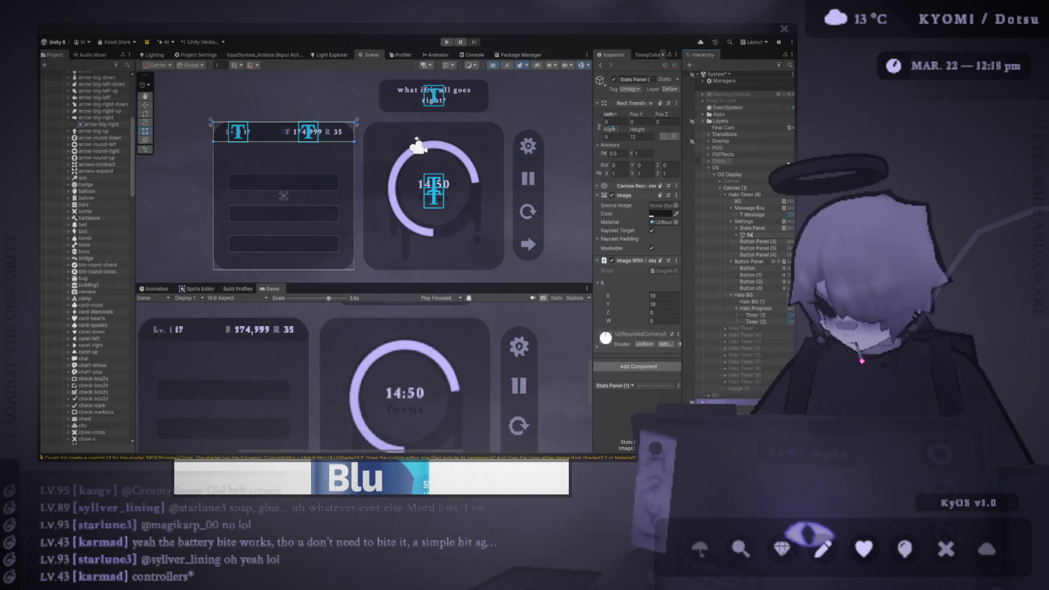
pyautogui.write('ttings Panel')
pyautogui.press('Return')
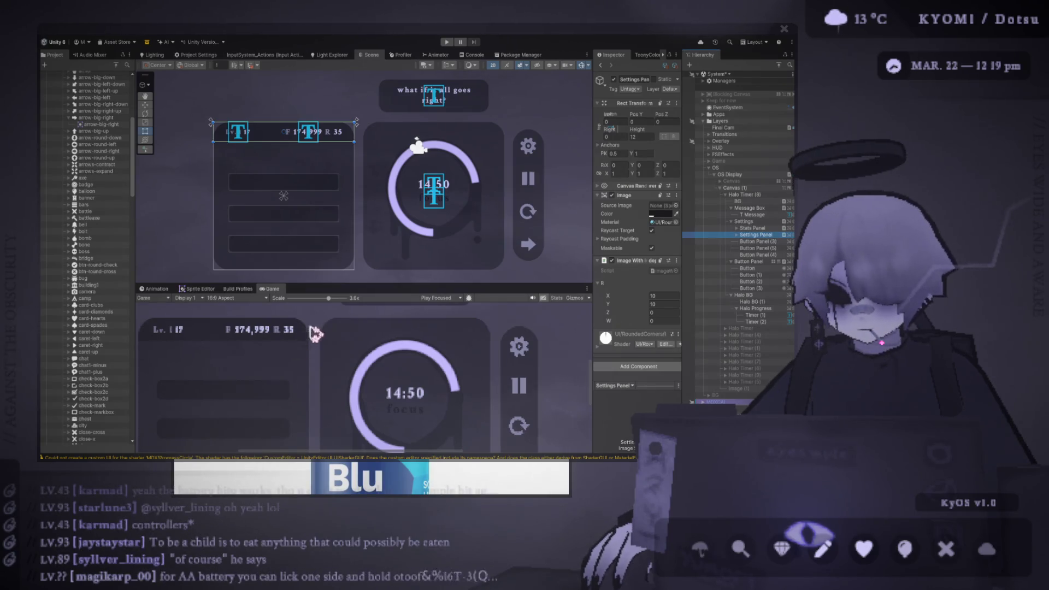
# Step: Widen the Inspector, expand Settings Panel to check its message text, then reselect the panel
pyautogui.scroll(-3, 344, 229)
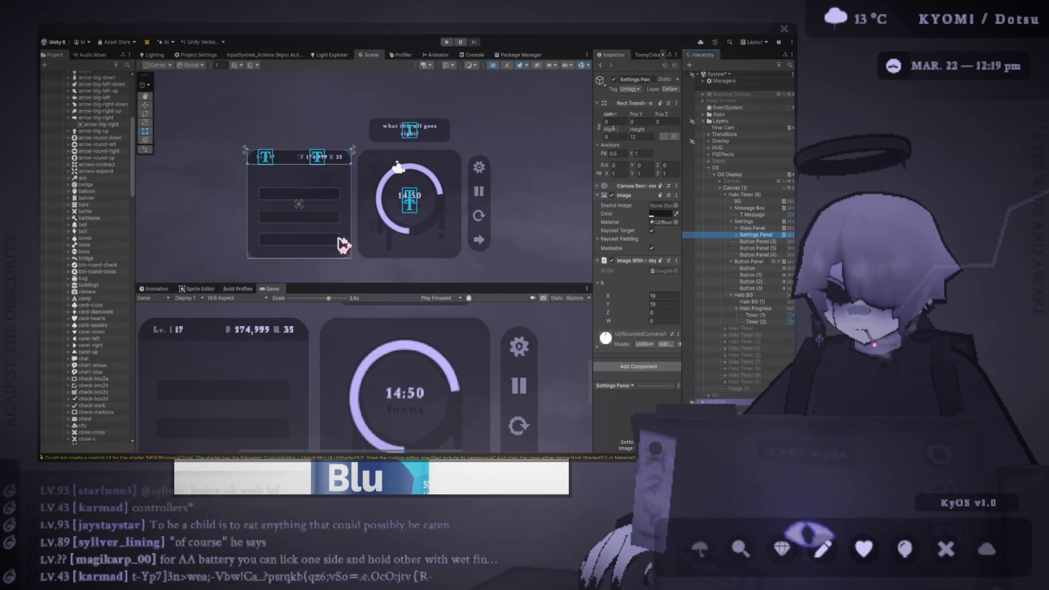
pyautogui.moveTo(374, 228); pyautogui.dragTo(386, 217)
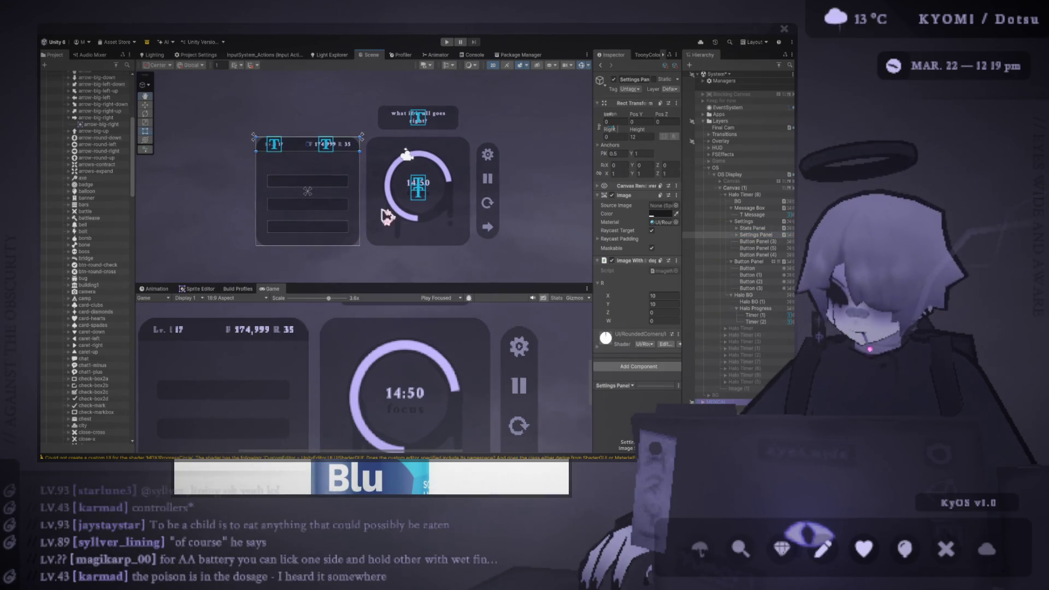
pyautogui.moveTo(593, 285); pyautogui.dragTo(528, 291)
pyautogui.click(737, 234)
pyautogui.click(761, 242)
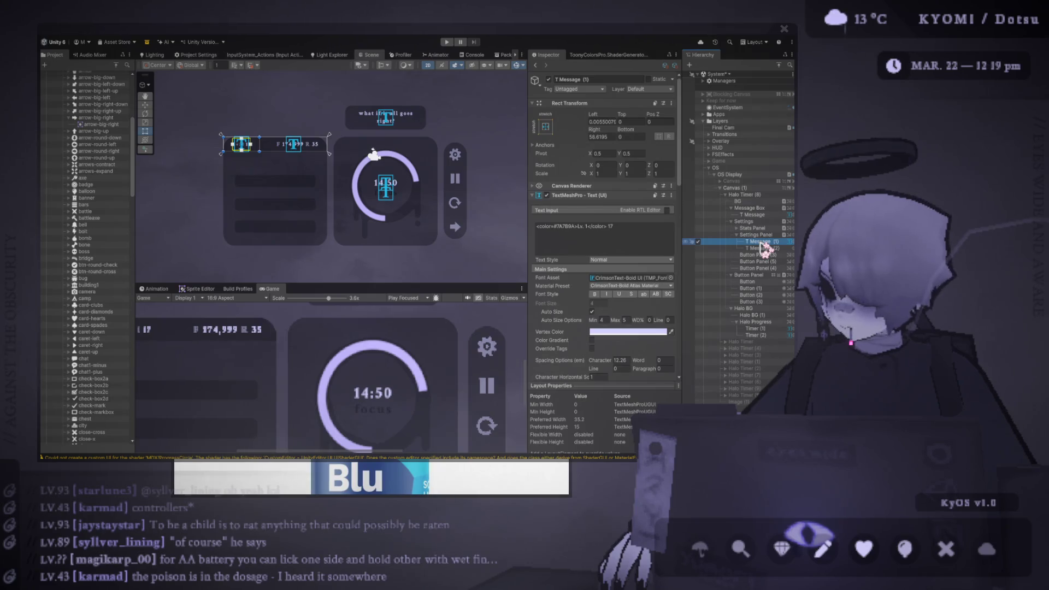
pyautogui.click(737, 234)
# Step: Stretch the Settings Panel down to about 78 units tall and anchor it to the bottom
pyautogui.scroll(4, 266, 148)
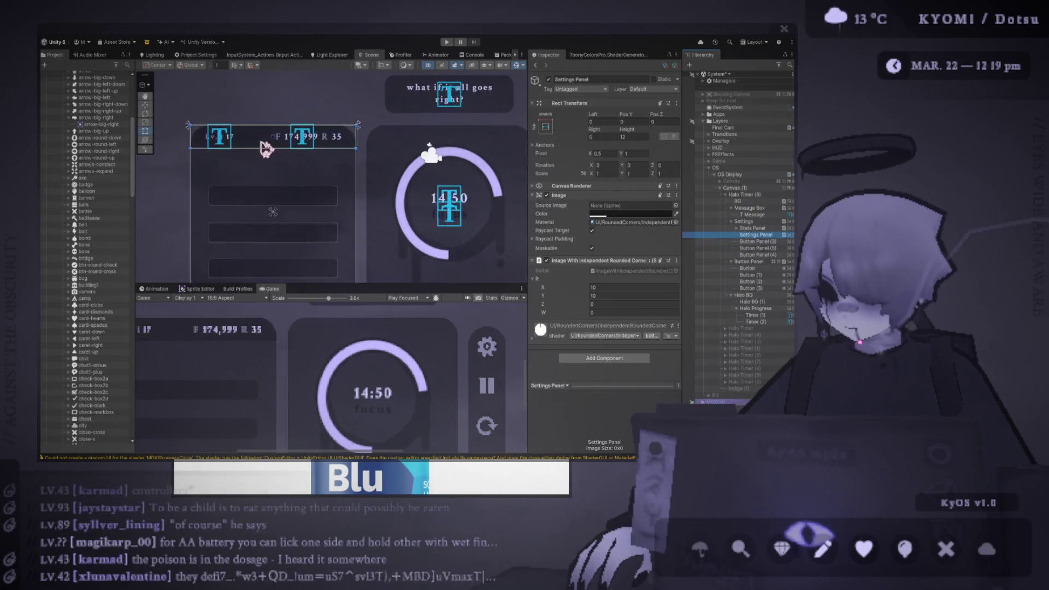
pyautogui.scroll(2, 266, 149)
pyautogui.moveTo(296, 150)
pyautogui.mouseDown()
pyautogui.moveTo(300, 218)
pyautogui.moveTo(332, 176)
pyautogui.moveTo(323, 272)
pyautogui.mouseUp()
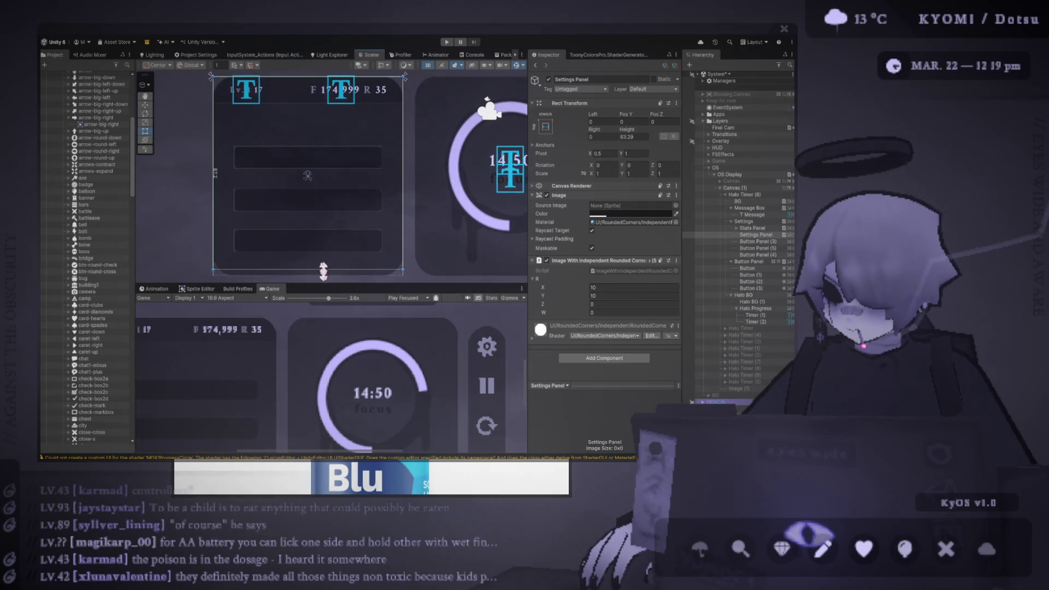
pyautogui.click(316, 91)
pyautogui.click(316, 90)
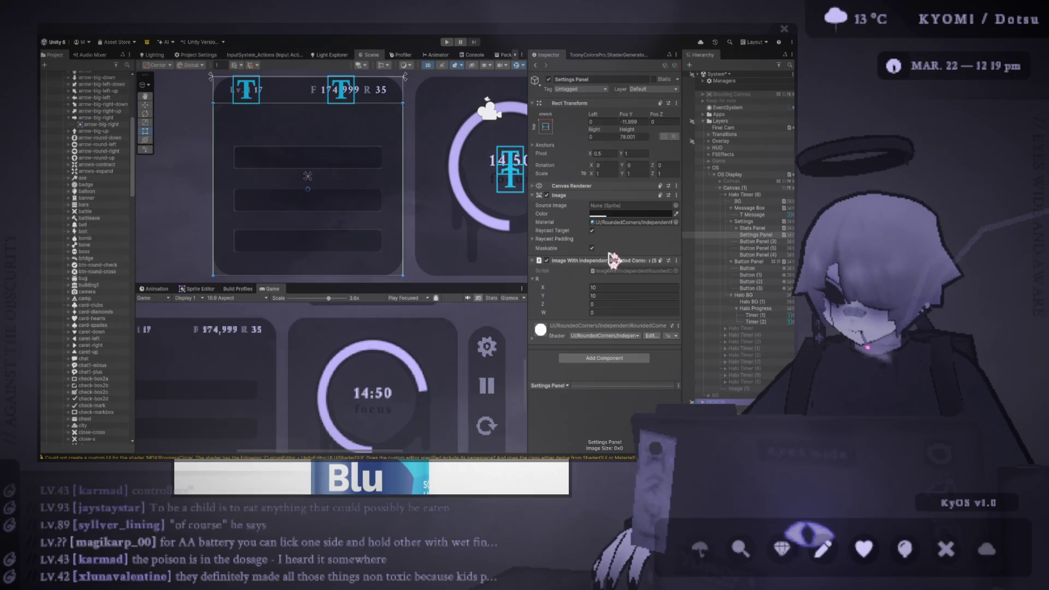
pyautogui.hotkey('ctrl', 'z')
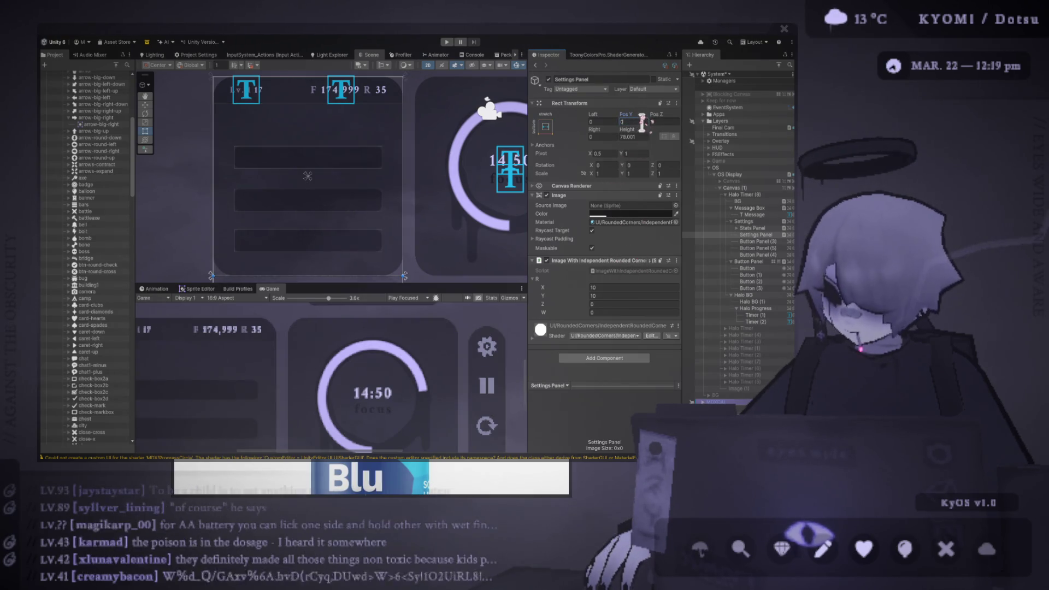
pyautogui.click(643, 137)
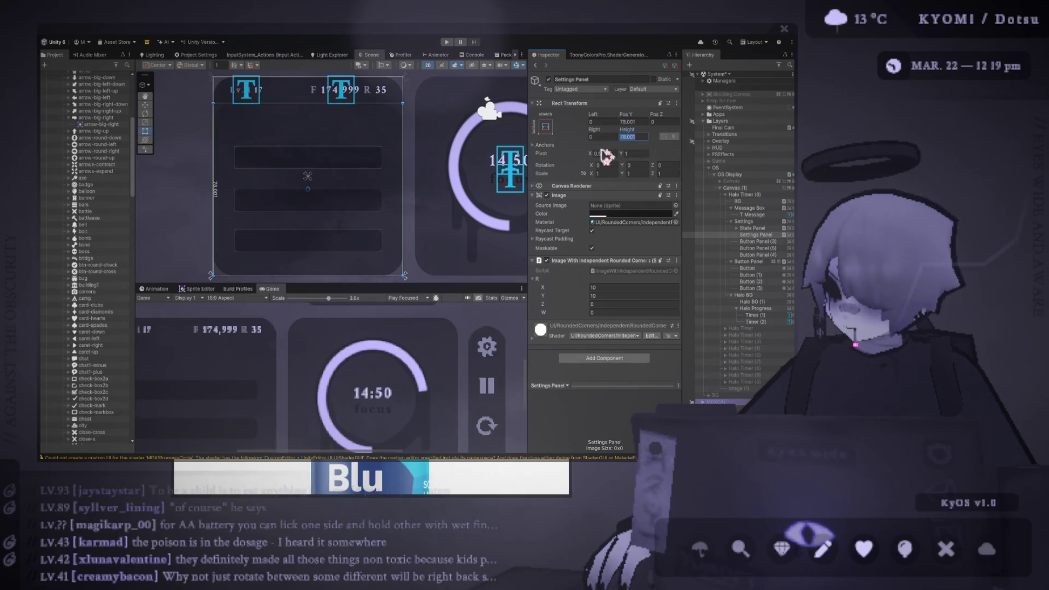
# Step: Pan the Scene view over the whole layout and select Canvas (1) to inspect it
pyautogui.scroll(-1, 346, 212)
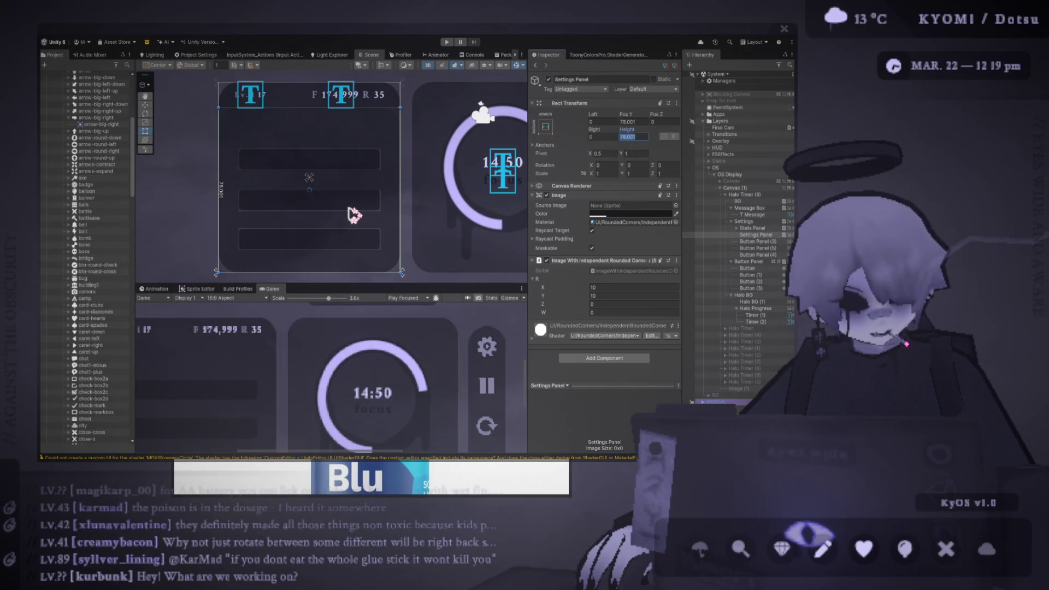
pyautogui.scroll(-3, 354, 208)
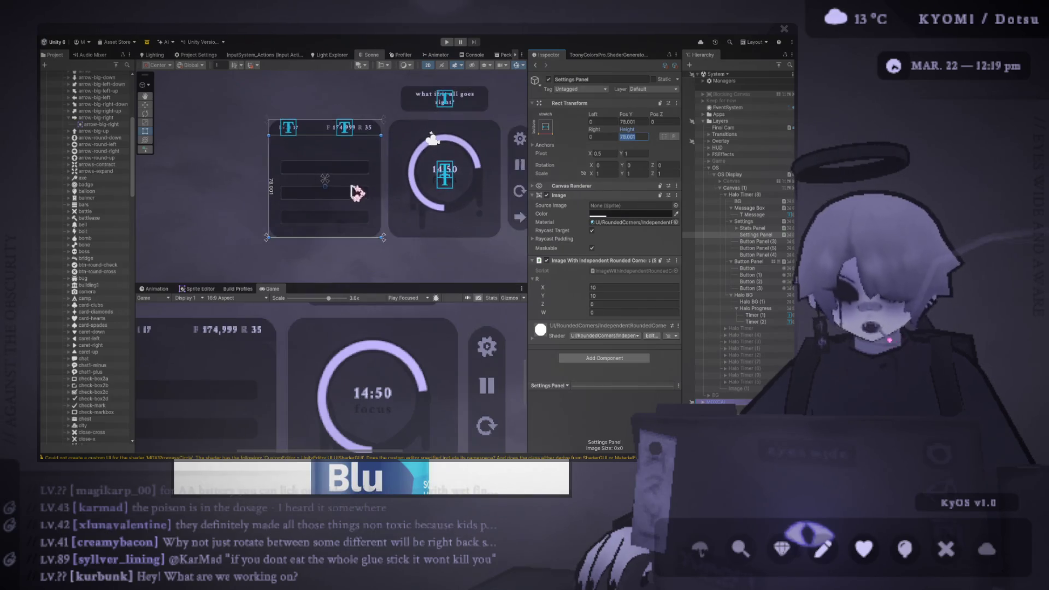
pyautogui.moveTo(356, 192); pyautogui.dragTo(258, 228)
pyautogui.scroll(1, 327, 158)
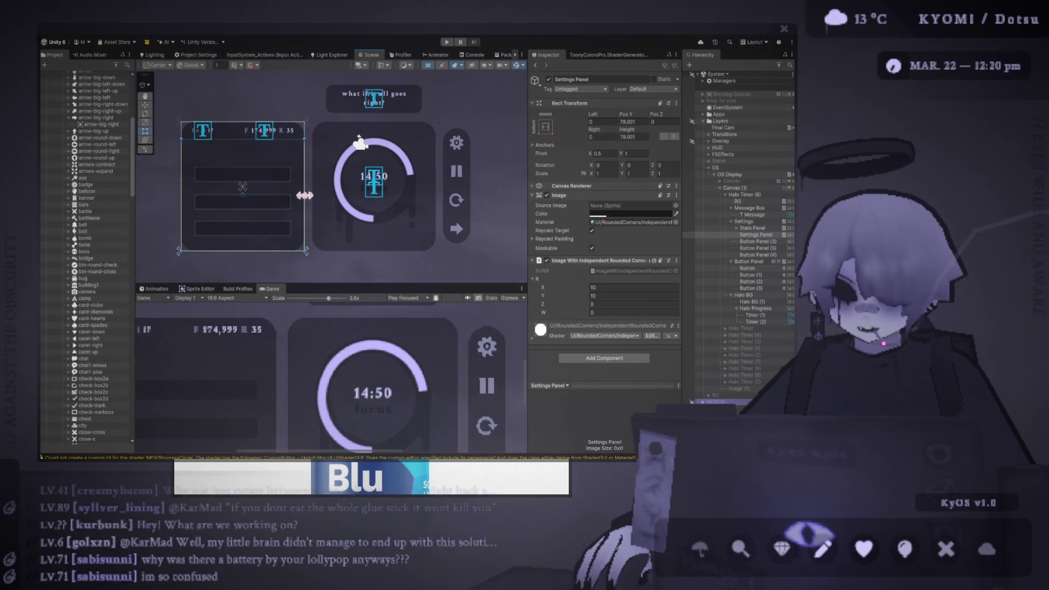
pyautogui.click(267, 103)
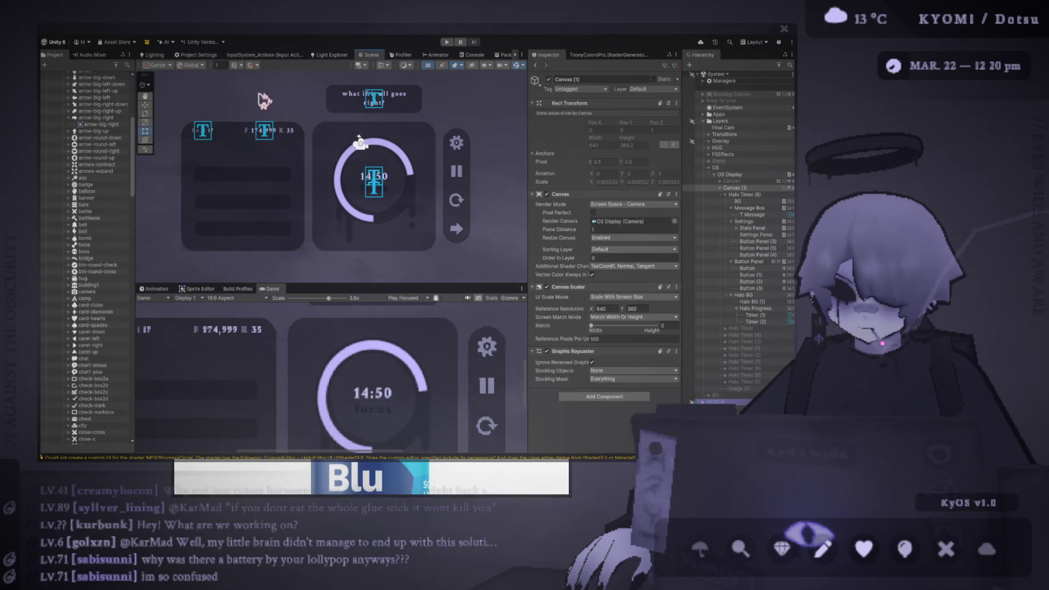
pyautogui.scroll(-4, 328, 305)
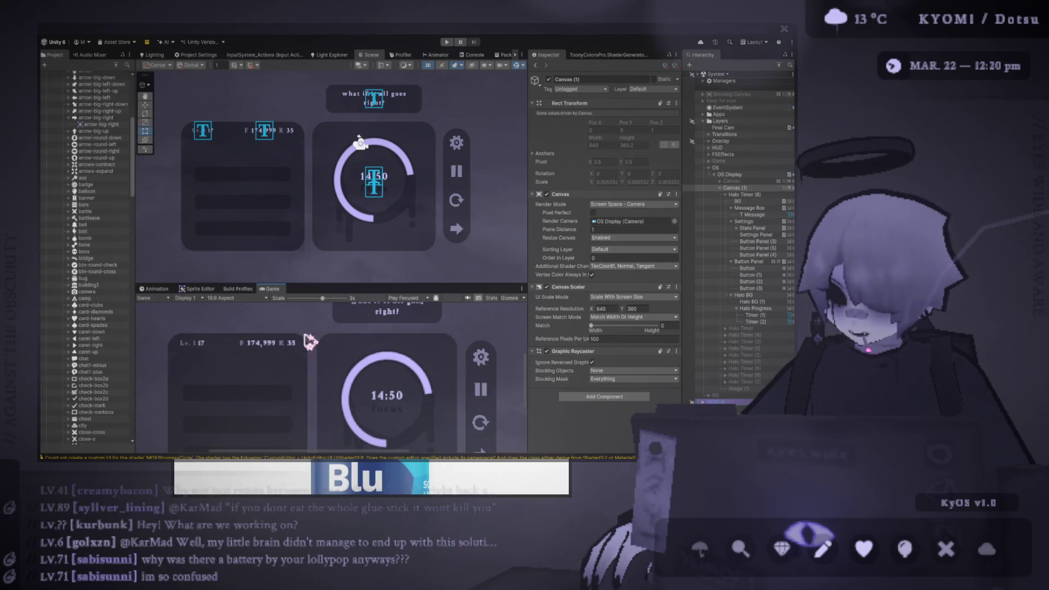
pyautogui.scroll(2, 348, 357)
pyautogui.scroll(4, 347, 357)
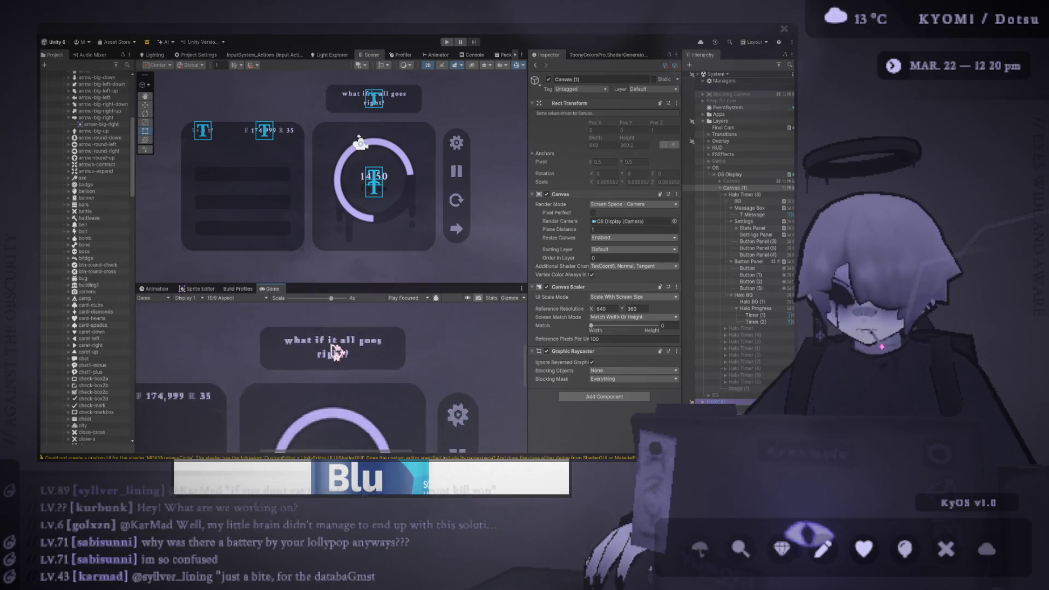
pyautogui.scroll(2, 337, 363)
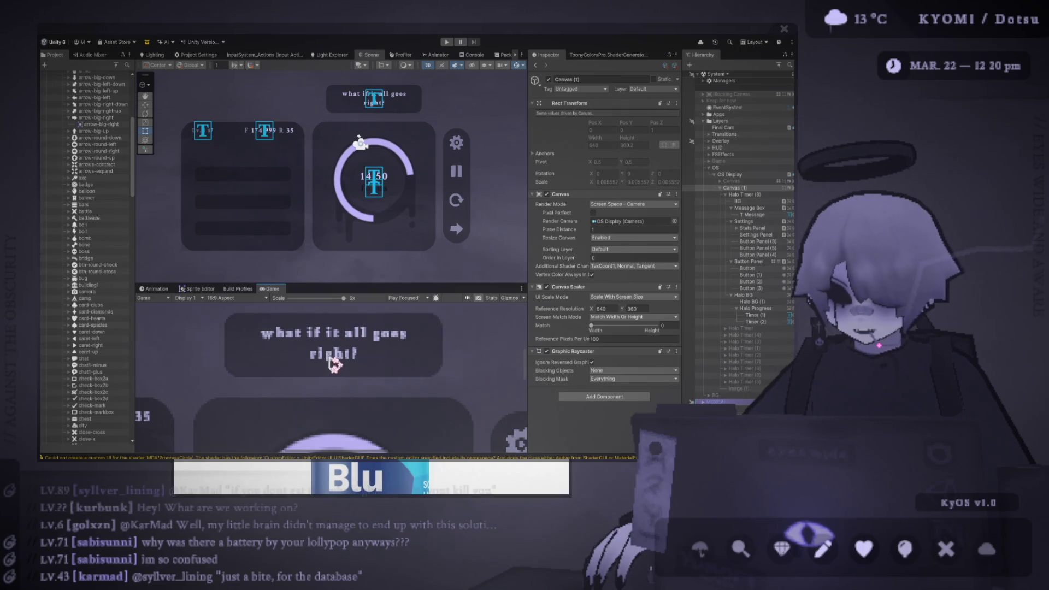
pyautogui.scroll(-5, 360, 356)
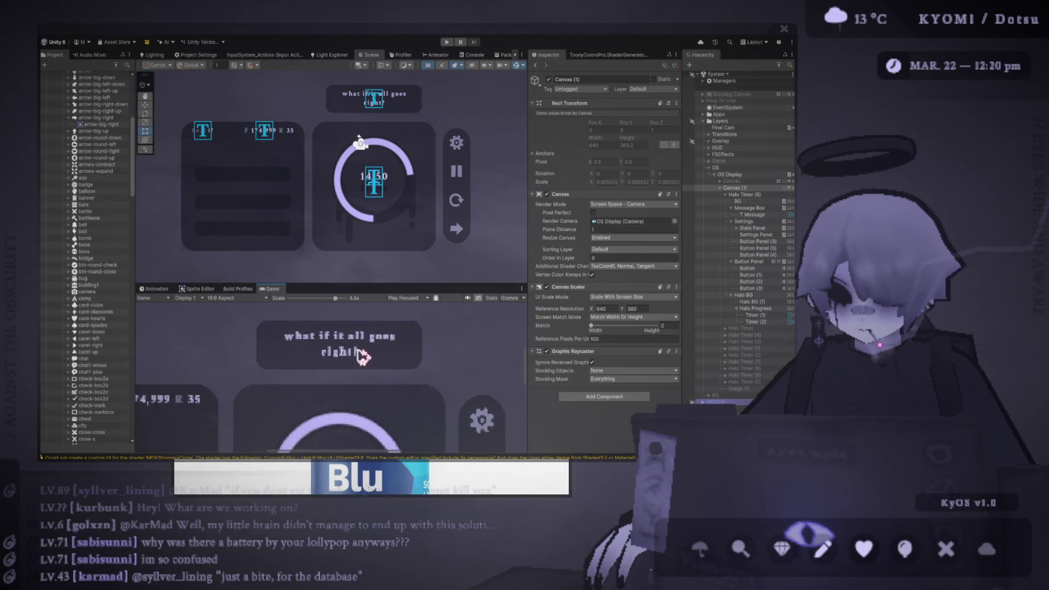
pyautogui.scroll(-2, 361, 356)
pyautogui.moveTo(361, 285)
pyautogui.mouseDown()
pyautogui.moveTo(361, 208)
pyautogui.moveTo(359, 256)
pyautogui.mouseUp()
pyautogui.scroll(-1, 359, 315)
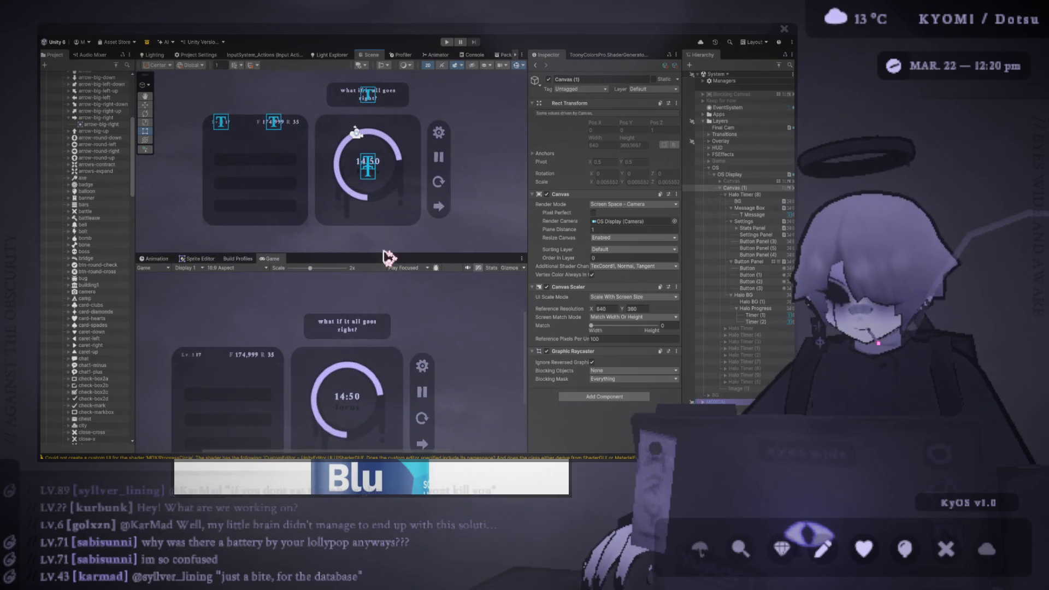
pyautogui.moveTo(388, 257)
pyautogui.mouseDown()
pyautogui.moveTo(355, 336)
pyautogui.moveTo(334, 343)
pyautogui.mouseUp()
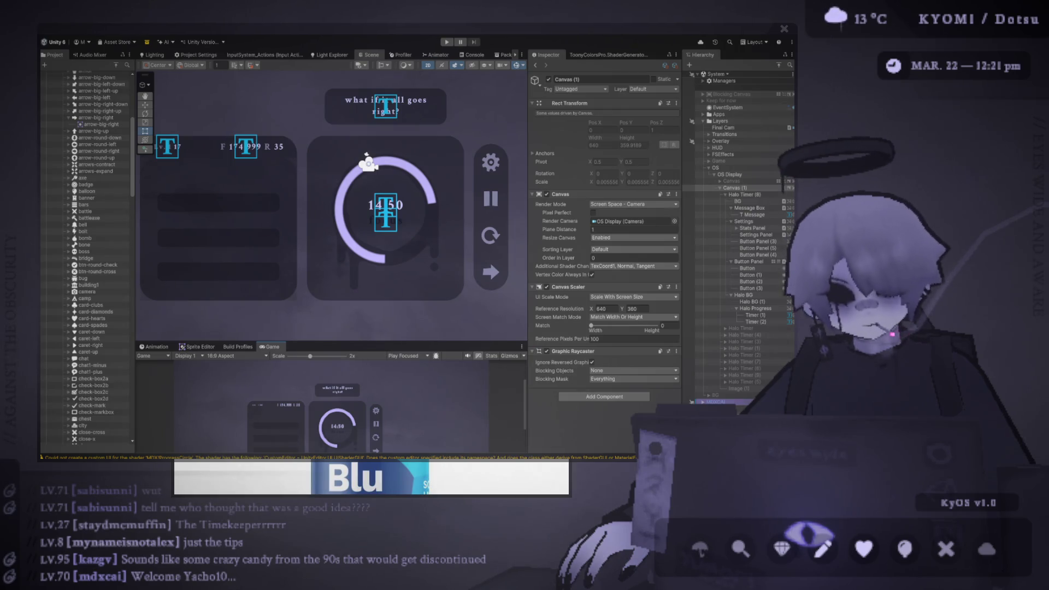
# Step: Select Settings Panel and remove its Image component, keeping the rounded-corners image script
pyautogui.scroll(3, 324, 206)
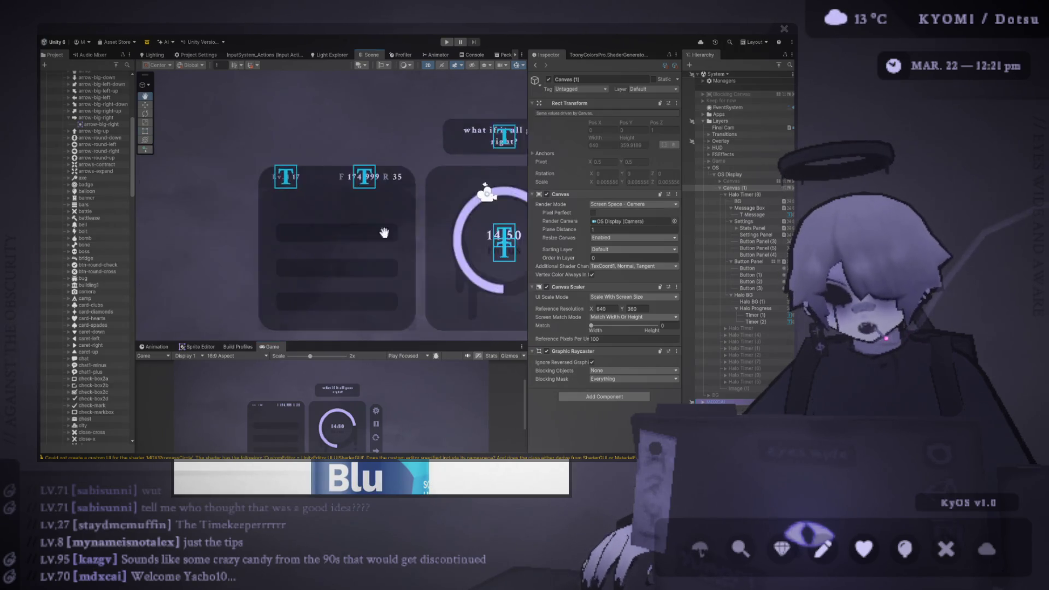
pyautogui.scroll(2, 311, 204)
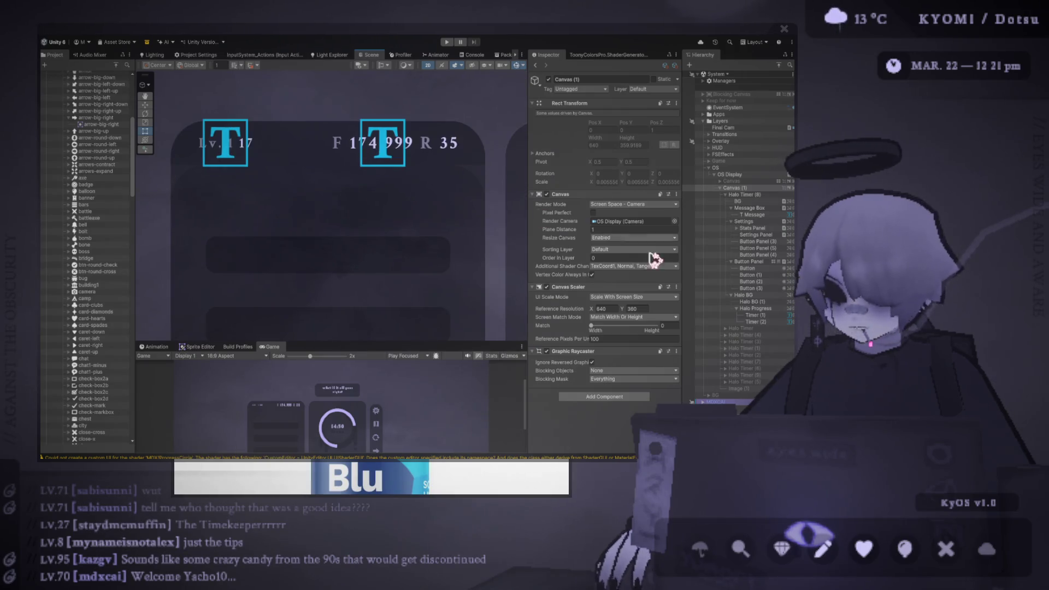
pyautogui.click(756, 309)
pyautogui.click(756, 234)
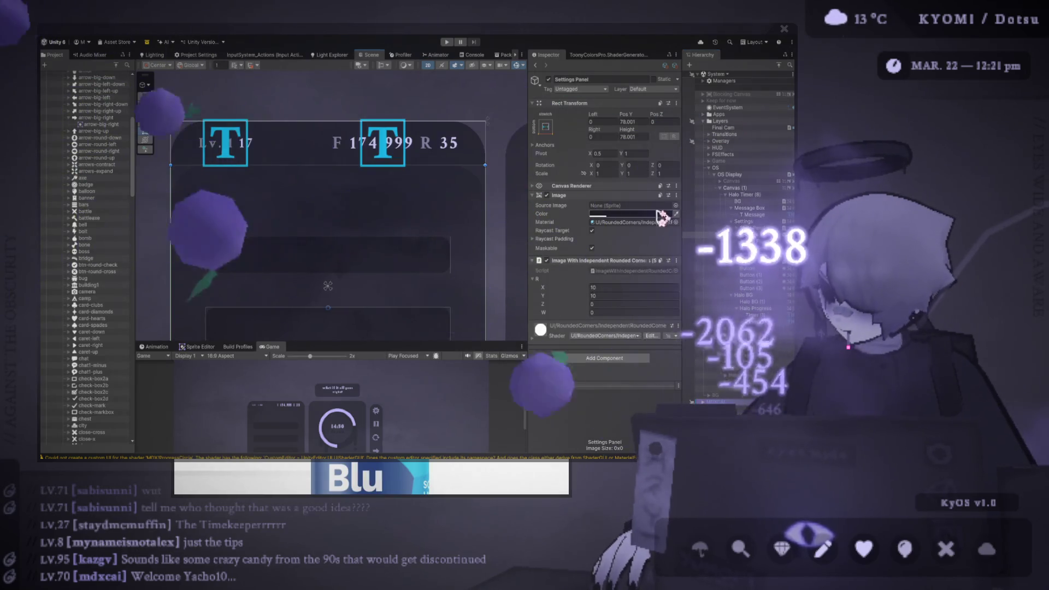
pyautogui.click(677, 195)
pyautogui.click(703, 227)
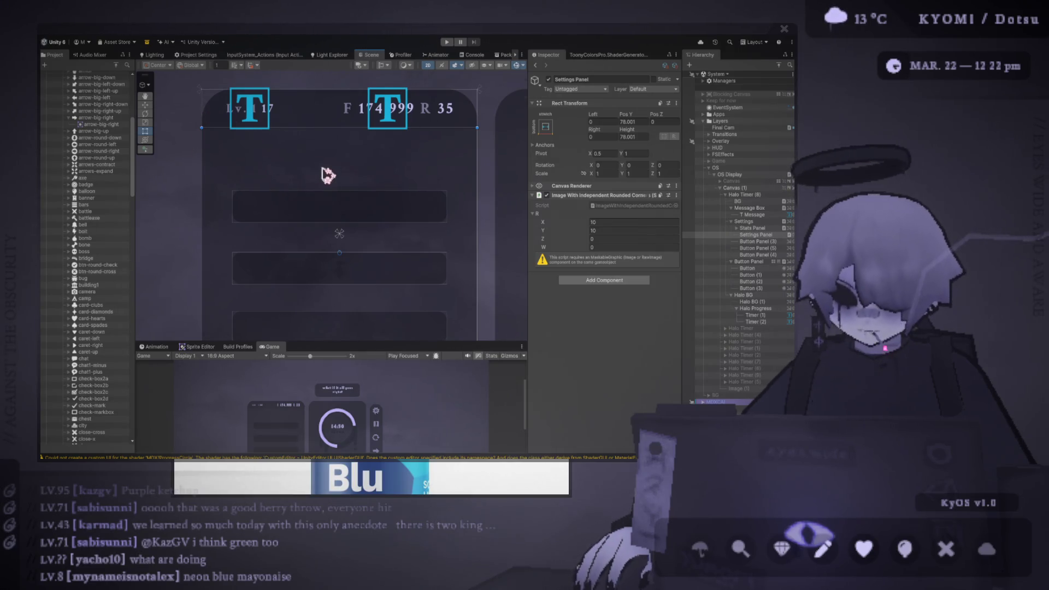
pyautogui.scroll(-3, 417, 176)
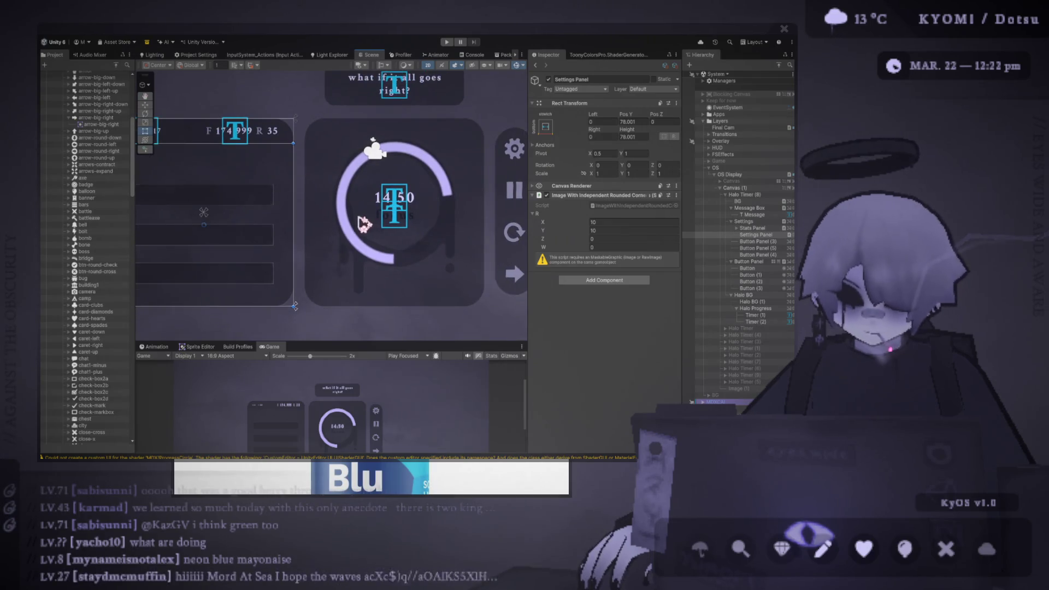
pyautogui.scroll(-2, 353, 219)
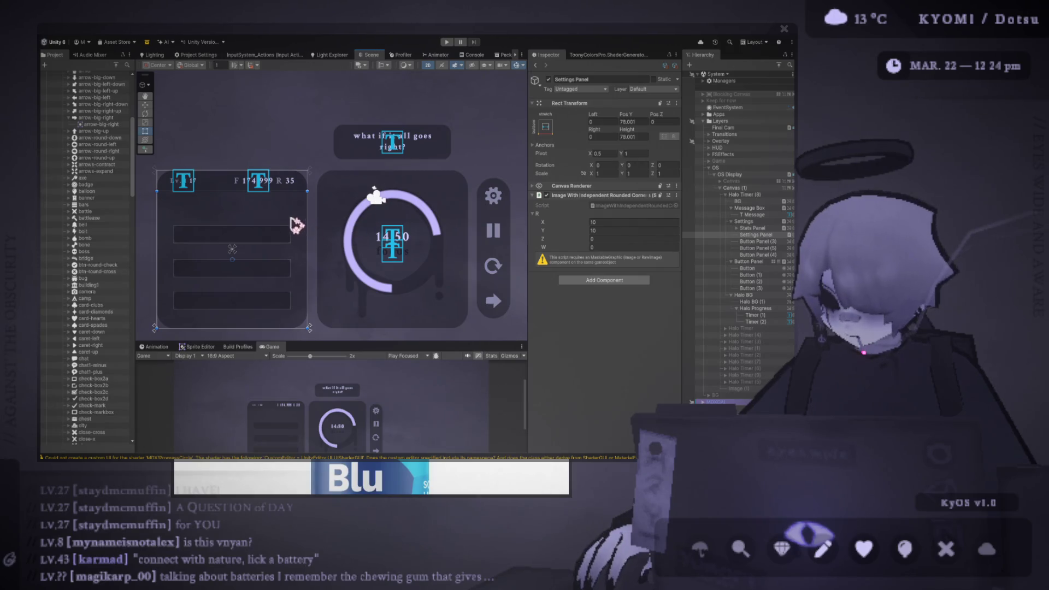
# Step: Enlarge the Game view to show the full HUD at 1x, briefly toggling the last Hierarchy object
pyautogui.scroll(-3, 295, 227)
pyautogui.moveTo(410, 343); pyautogui.dragTo(409, 168)
pyautogui.scroll(-3, 375, 269)
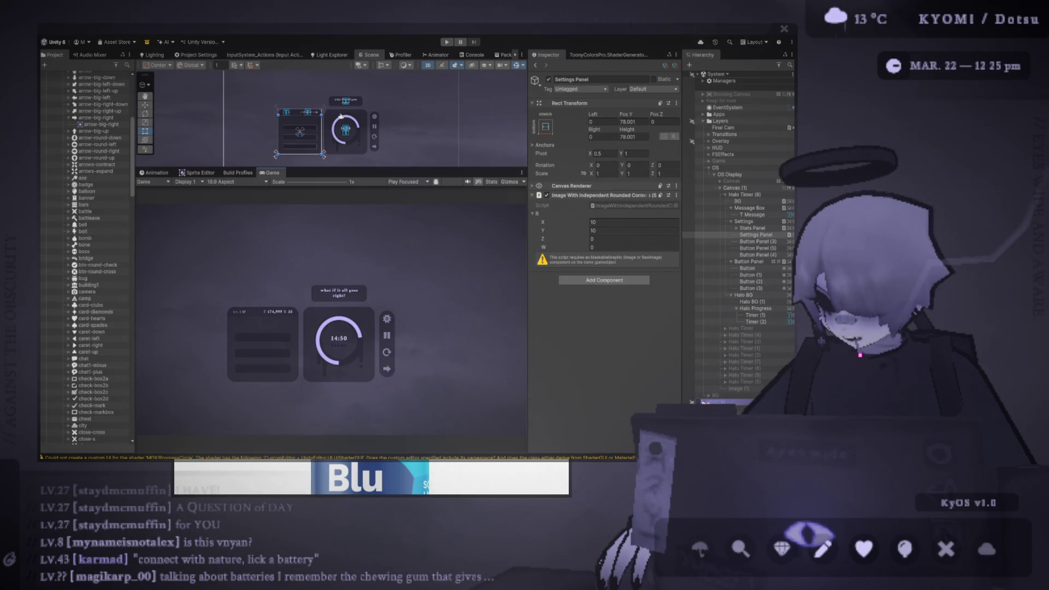
pyautogui.click(698, 402)
pyautogui.click(697, 402)
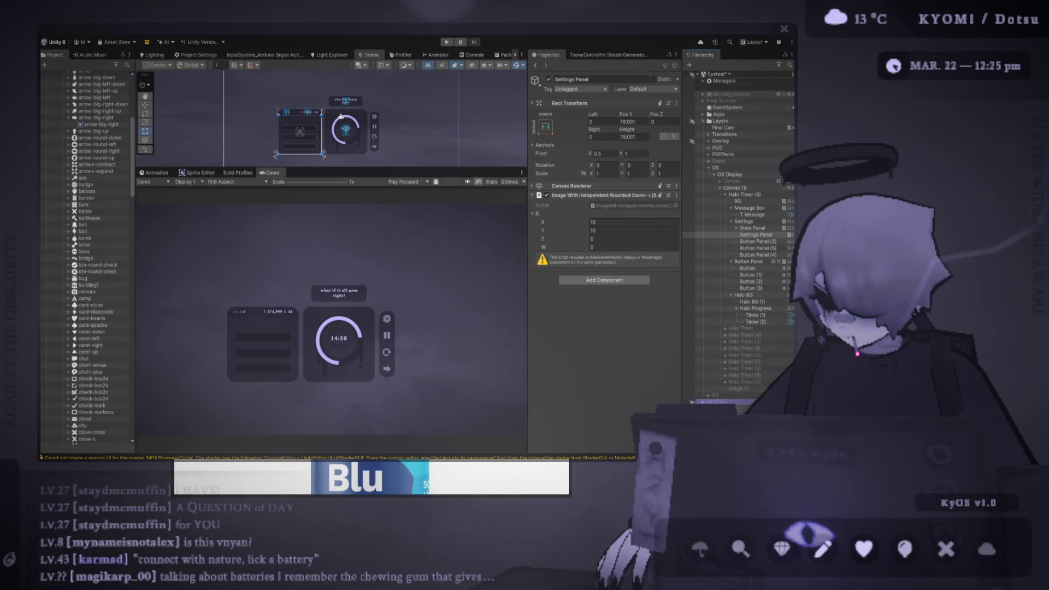
pyautogui.click(704, 163)
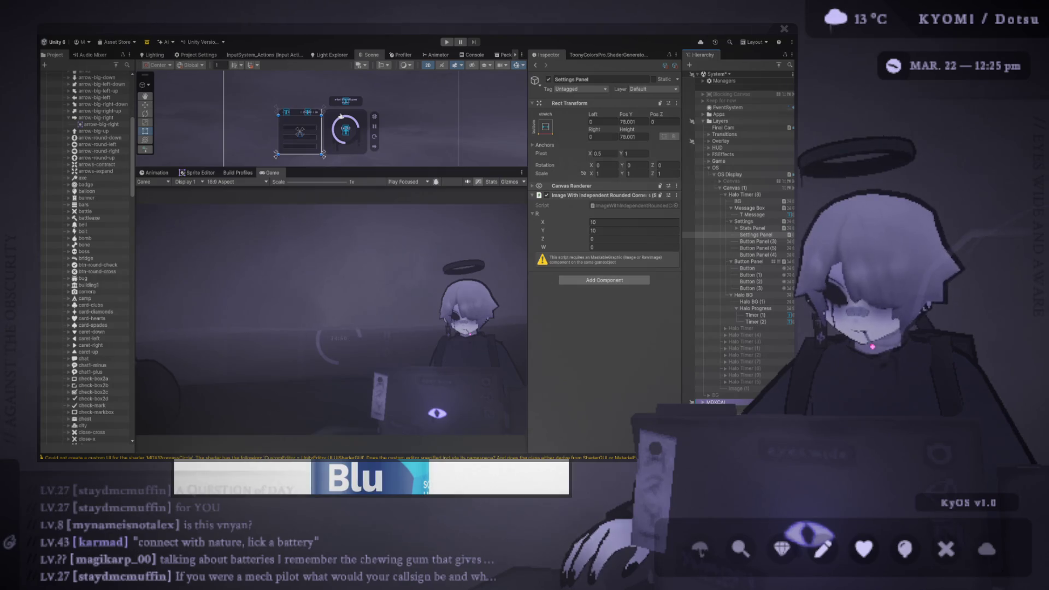
pyautogui.click(700, 162)
pyautogui.click(699, 162)
pyautogui.click(699, 162)
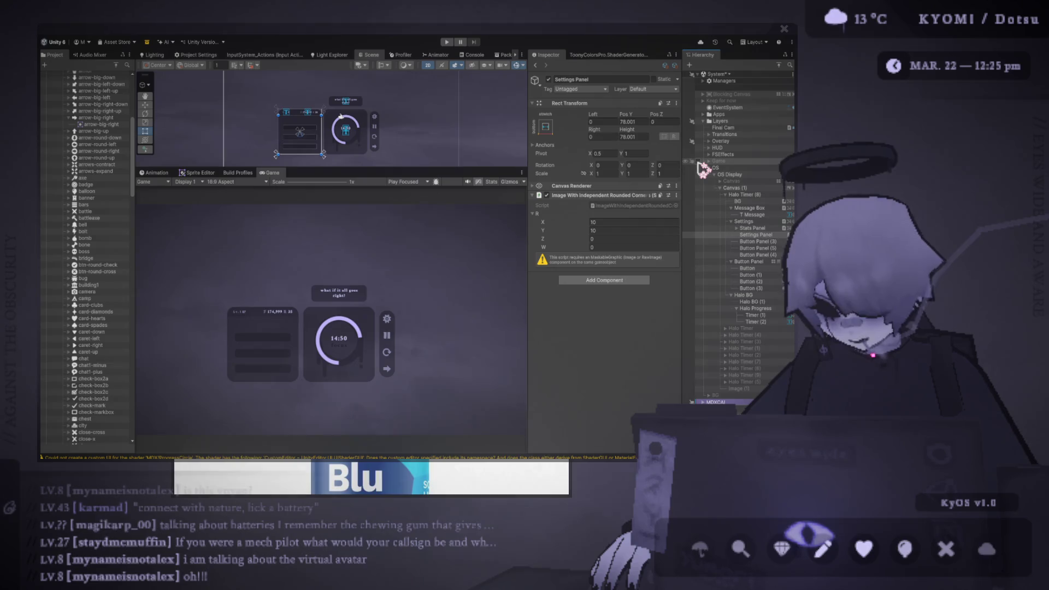
pyautogui.click(699, 162)
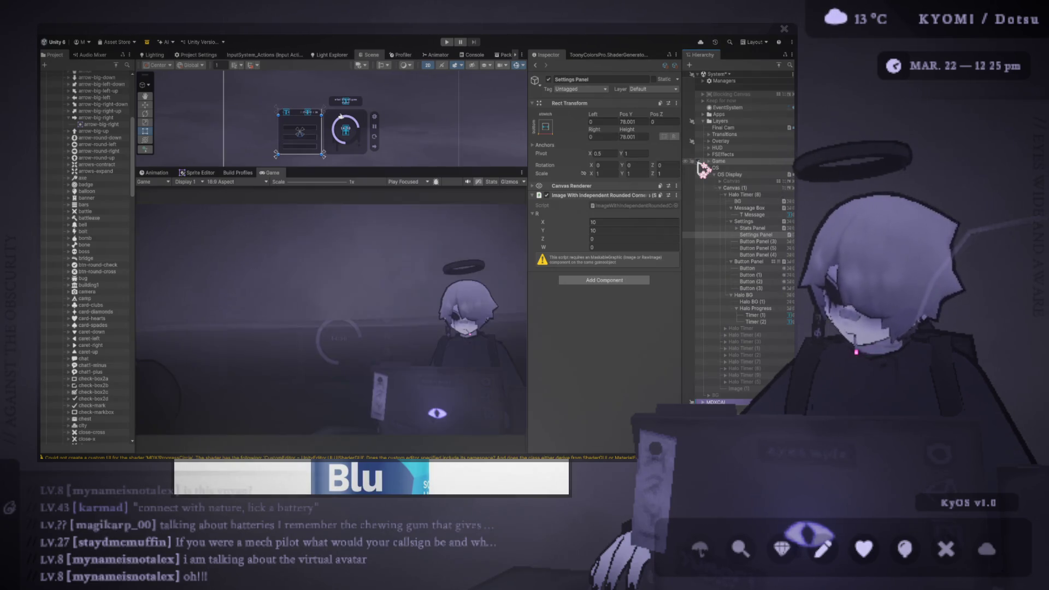
pyautogui.click(699, 162)
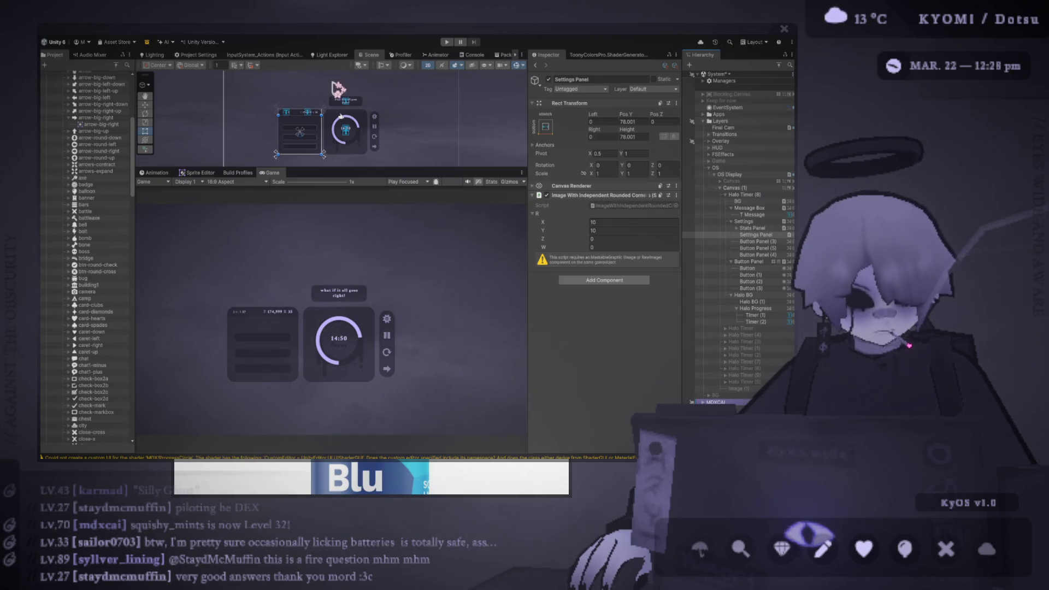
# Step: Deselect everything so the Game preview shows the finished HUD unobstructed
pyautogui.click(332, 140)
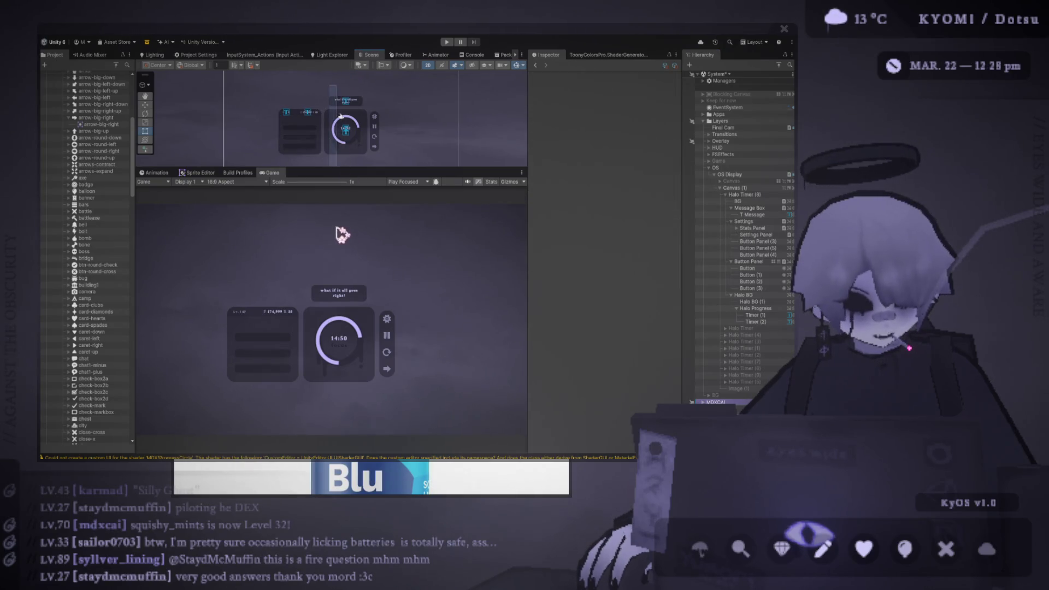
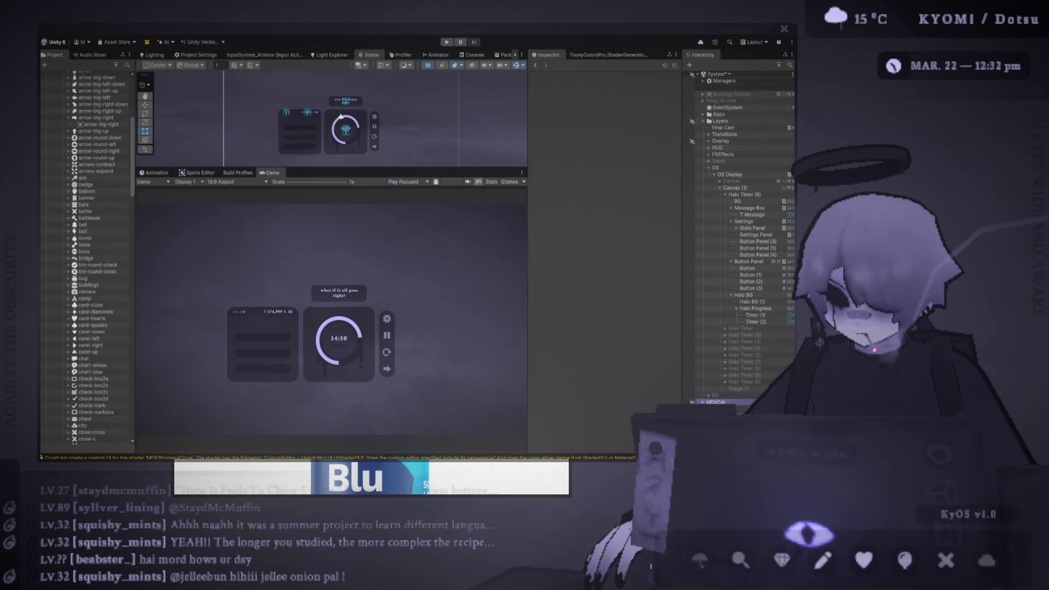
# Step: Enlarge the Scene view above the Game view and zoom in on the timer UI
pyautogui.moveTo(331, 169); pyautogui.dragTo(323, 274)
pyautogui.scroll(6, 283, 232)
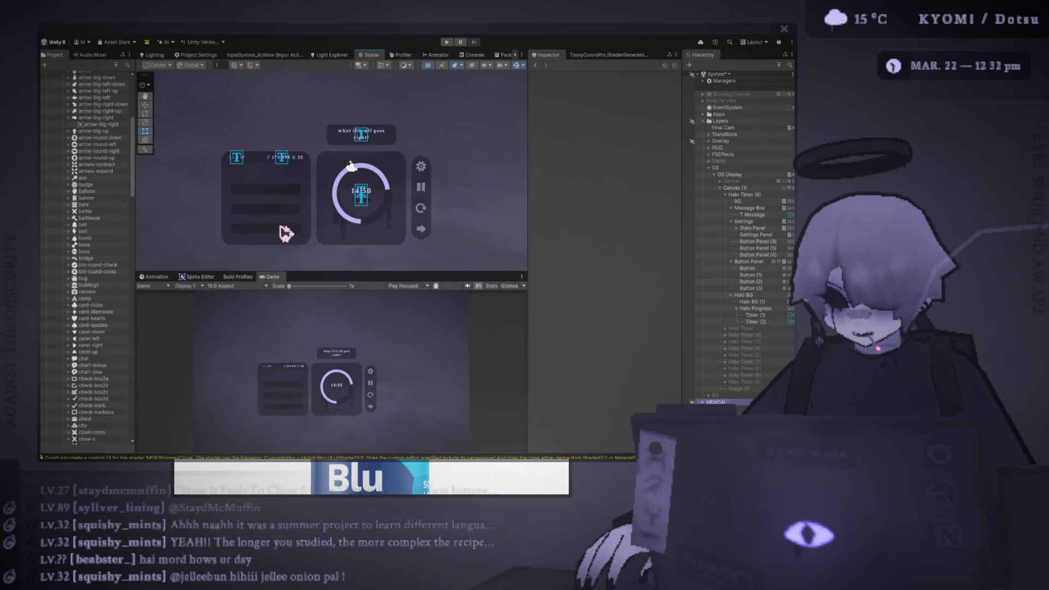
pyautogui.scroll(2, 344, 242)
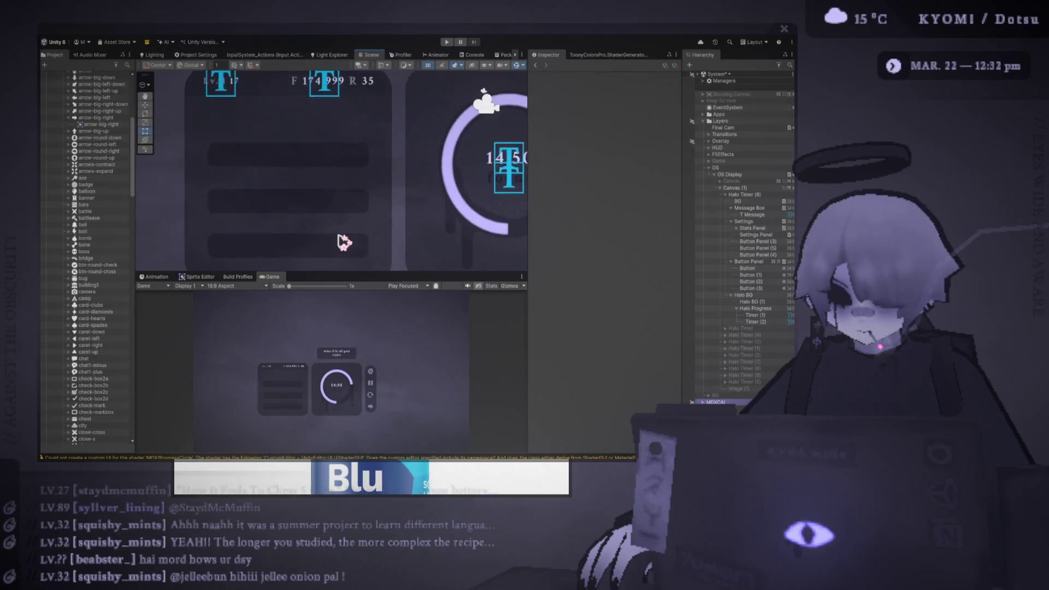
pyautogui.click(320, 183)
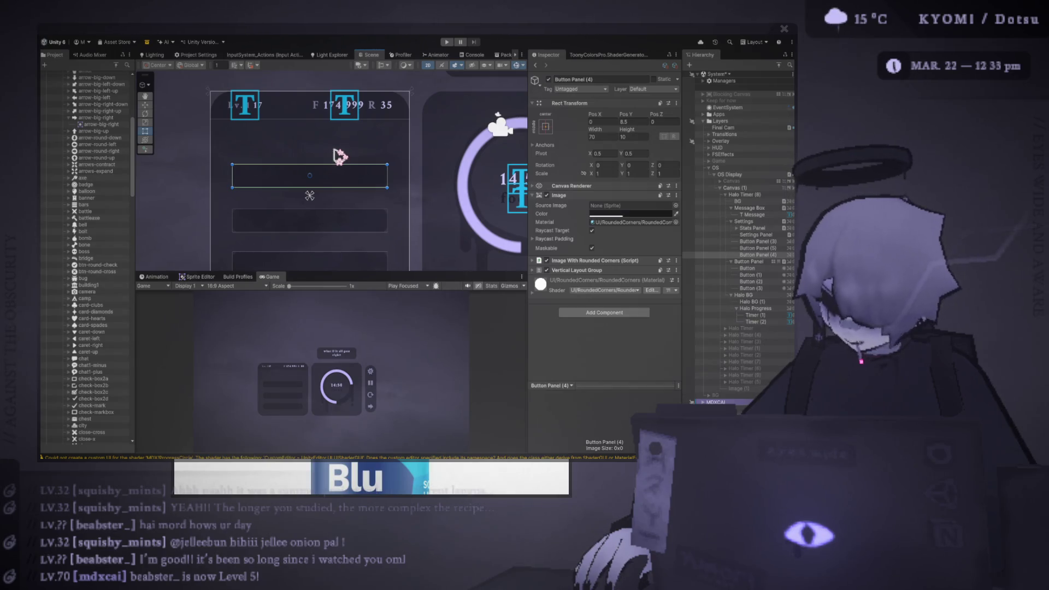
# Step: Turn Gizmos off in the Scene view and deselect the button bar
pyautogui.scroll(-1, 327, 198)
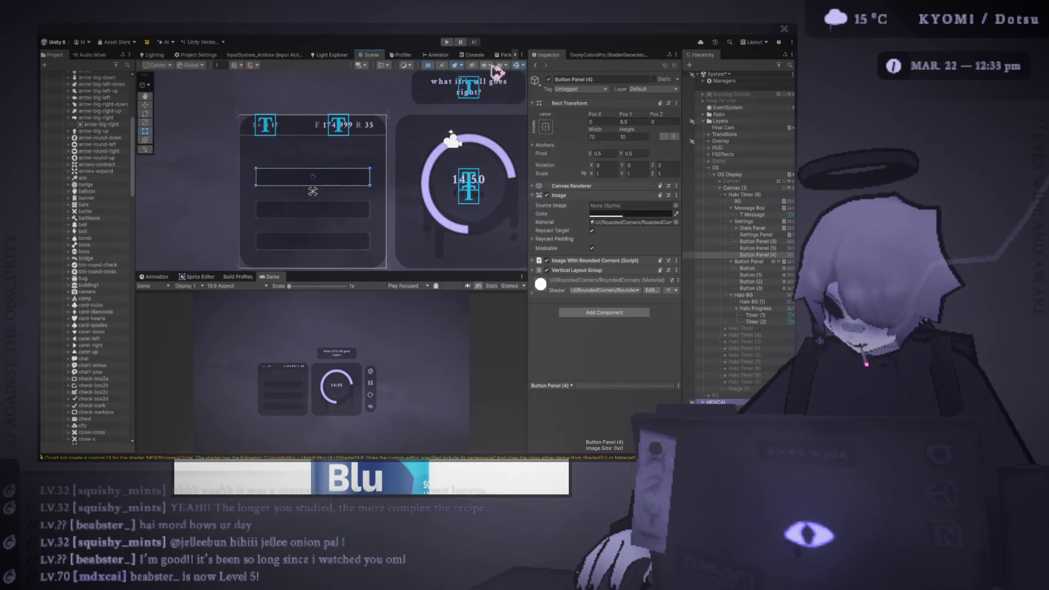
pyautogui.click(518, 67)
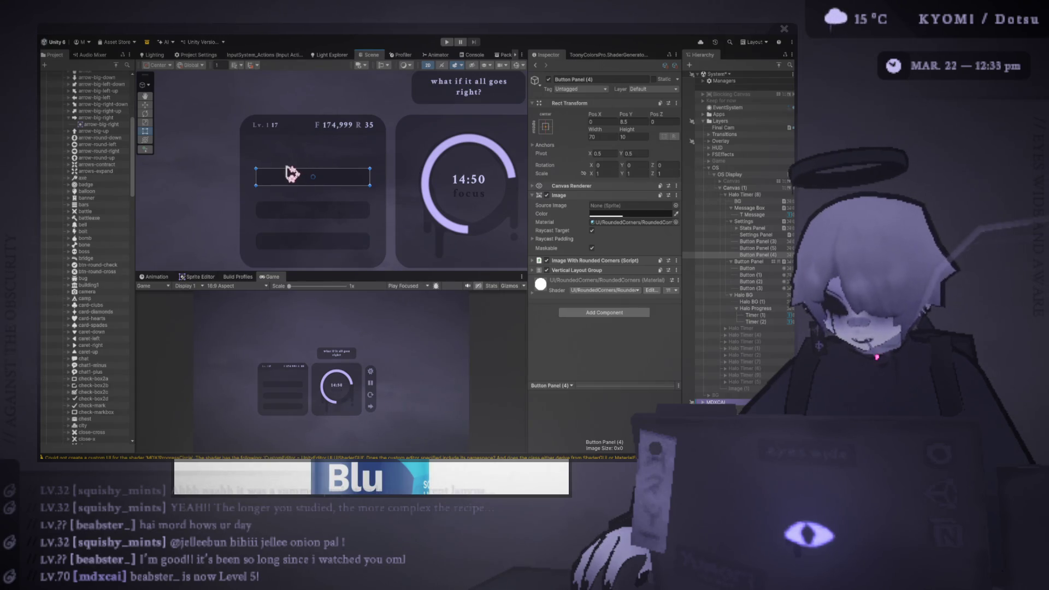
pyautogui.click(311, 213)
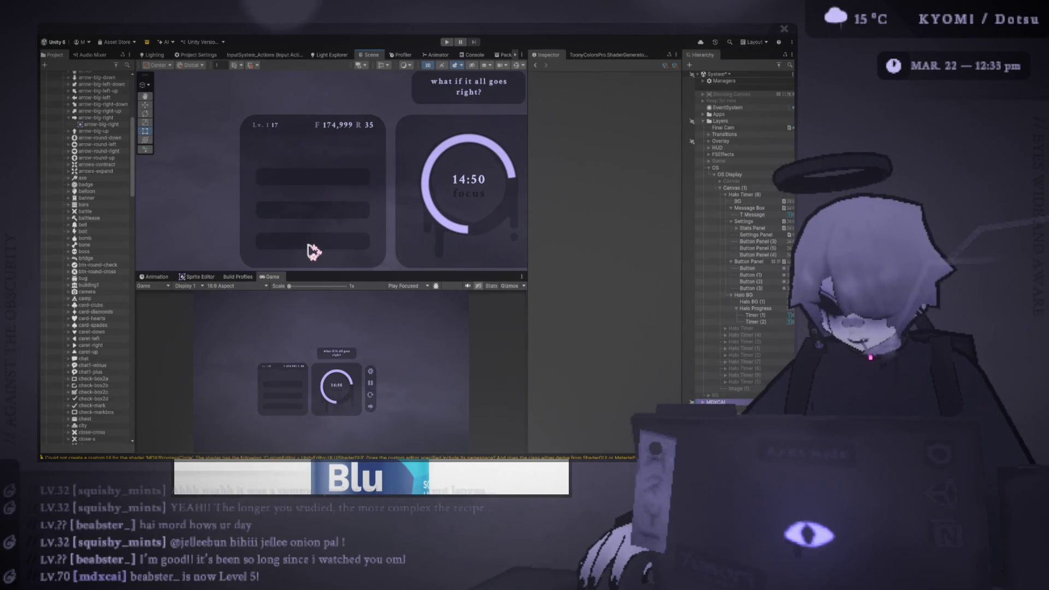
pyautogui.scroll(-1, 309, 233)
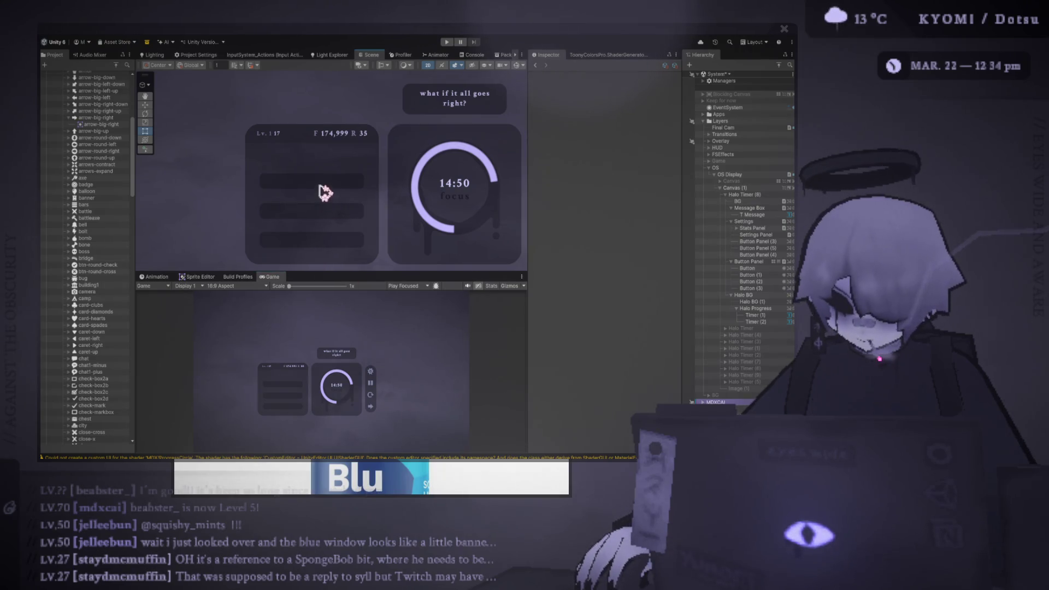
pyautogui.click(768, 242)
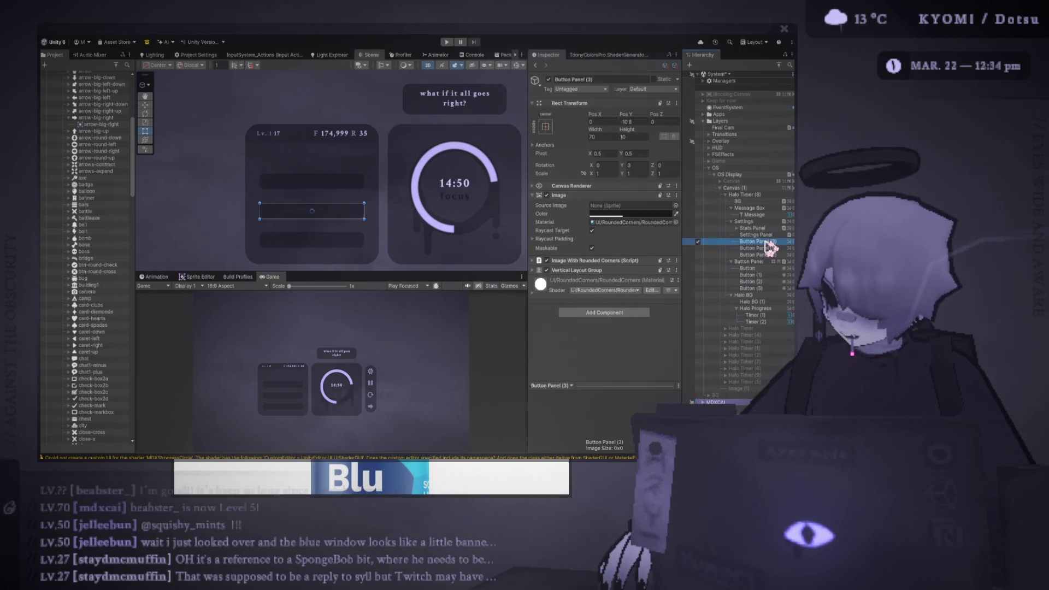
# Step: Delete the two extra Button Panels
pyautogui.press('Delete')
pyautogui.click(768, 249)
pyautogui.press('Delete')
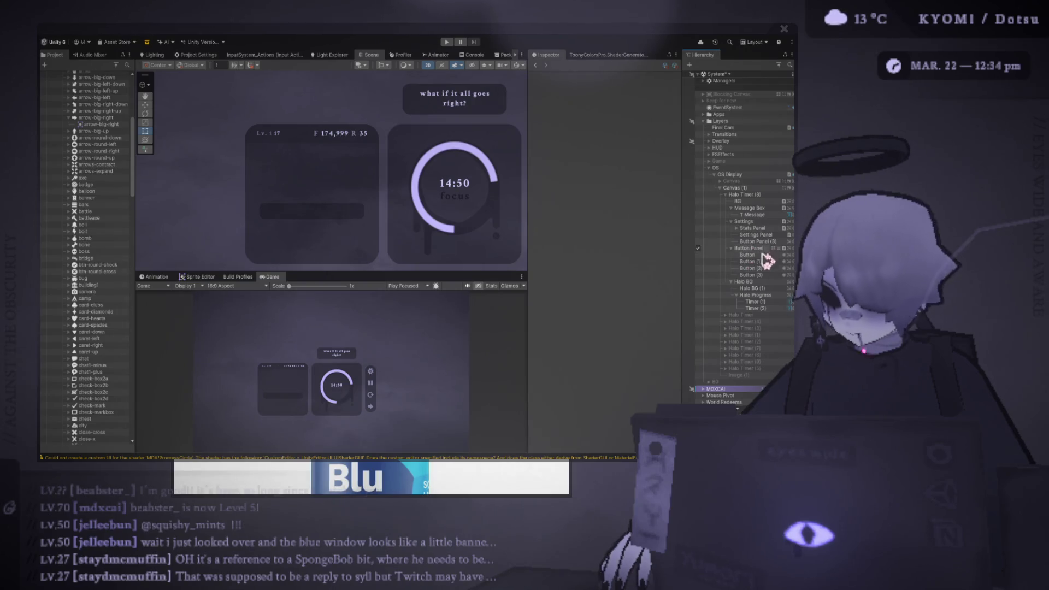
# Step: Replace Settings Panel's rounded-corner image component with a Horizontal Layout Group
pyautogui.click(764, 250)
pyautogui.click(758, 241)
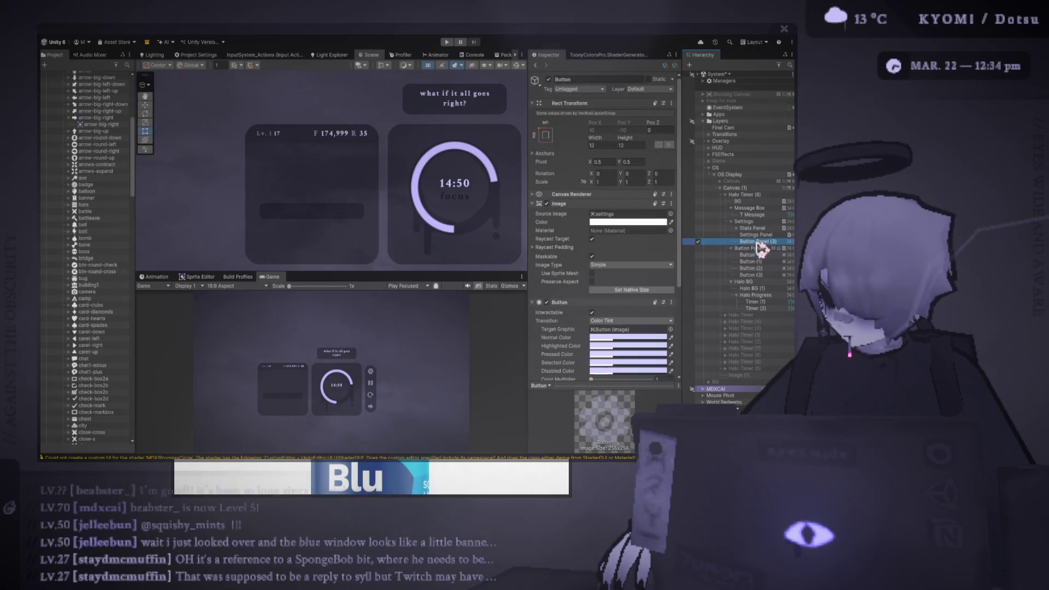
pyautogui.click(765, 235)
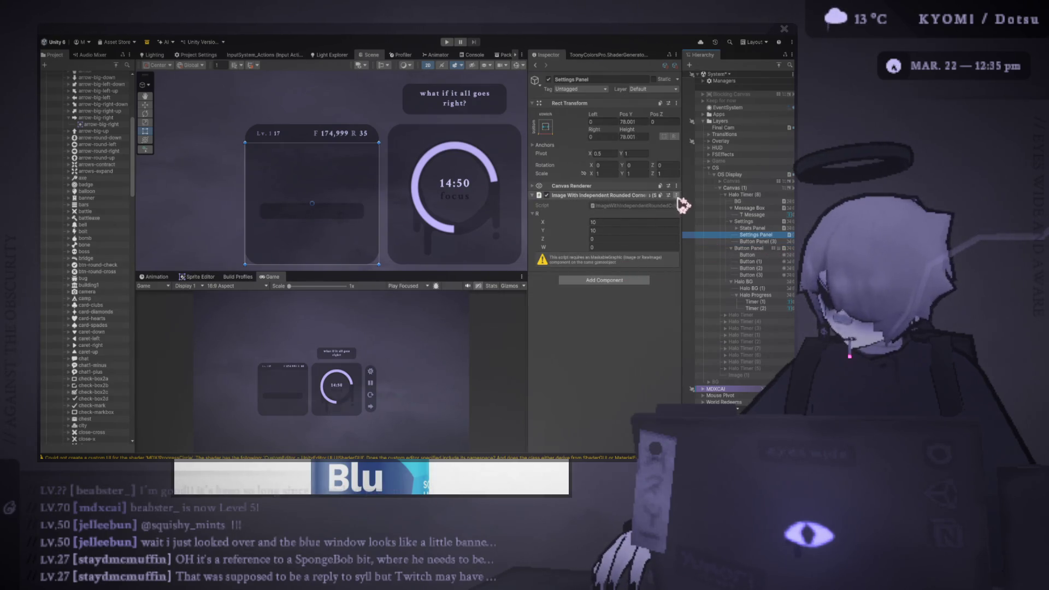
pyautogui.hotkey('ctrl', 'z')
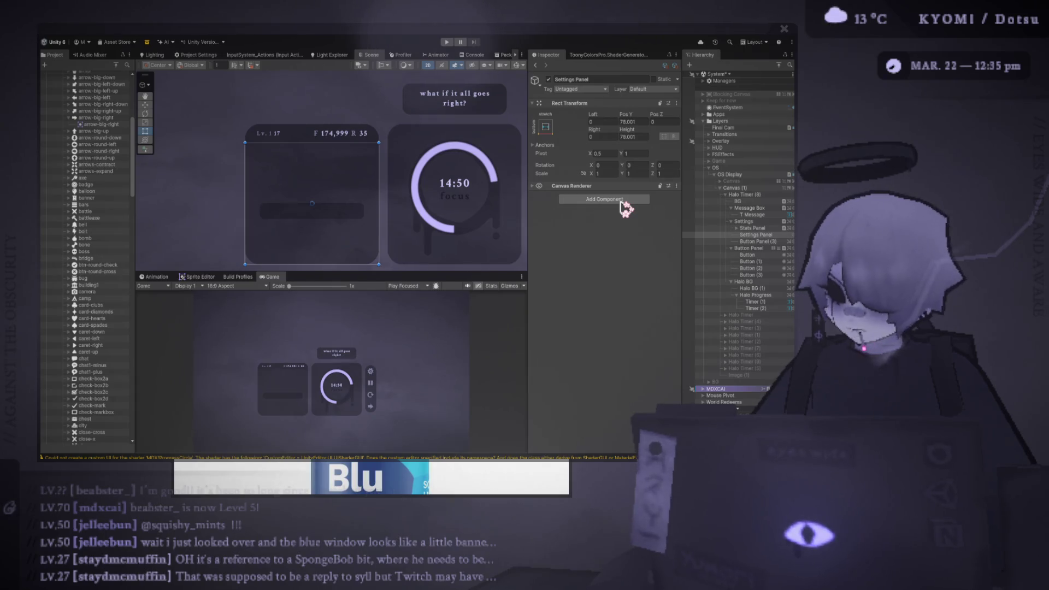
pyautogui.press('Return')
# Step: Rename Button Panel (3) to 'Settings Button'
pyautogui.click(757, 241)
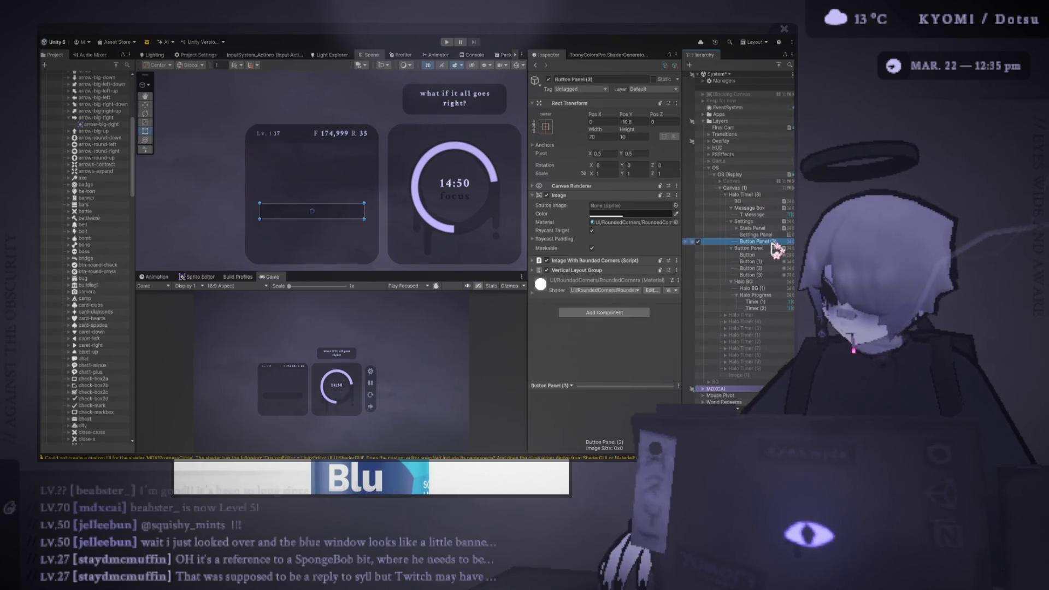
pyautogui.click(757, 241)
pyautogui.write('Button')
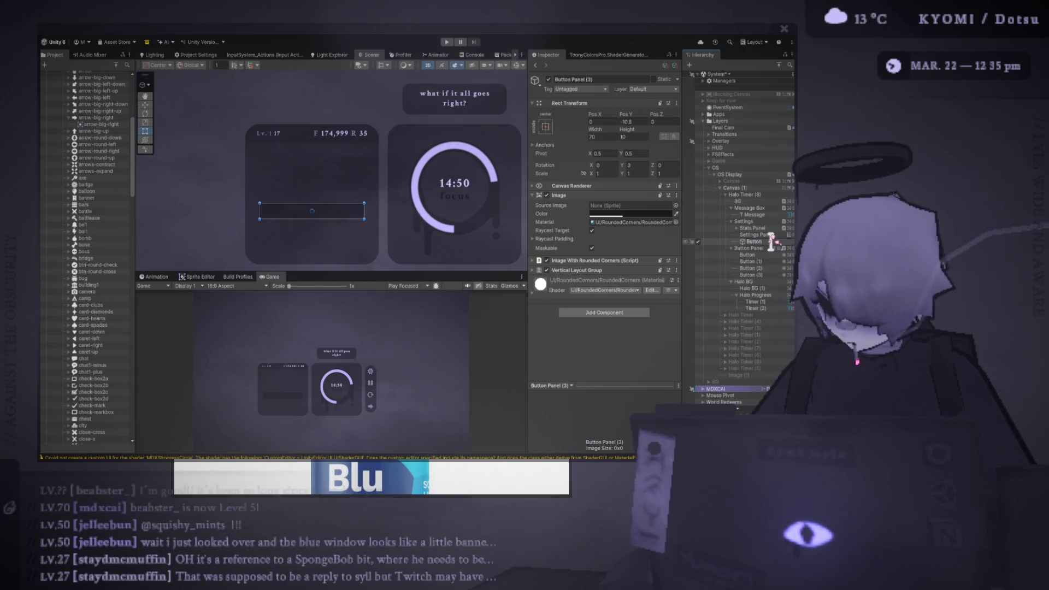
pyautogui.hotkey('ctrl', 'a')
pyautogui.write('Se')
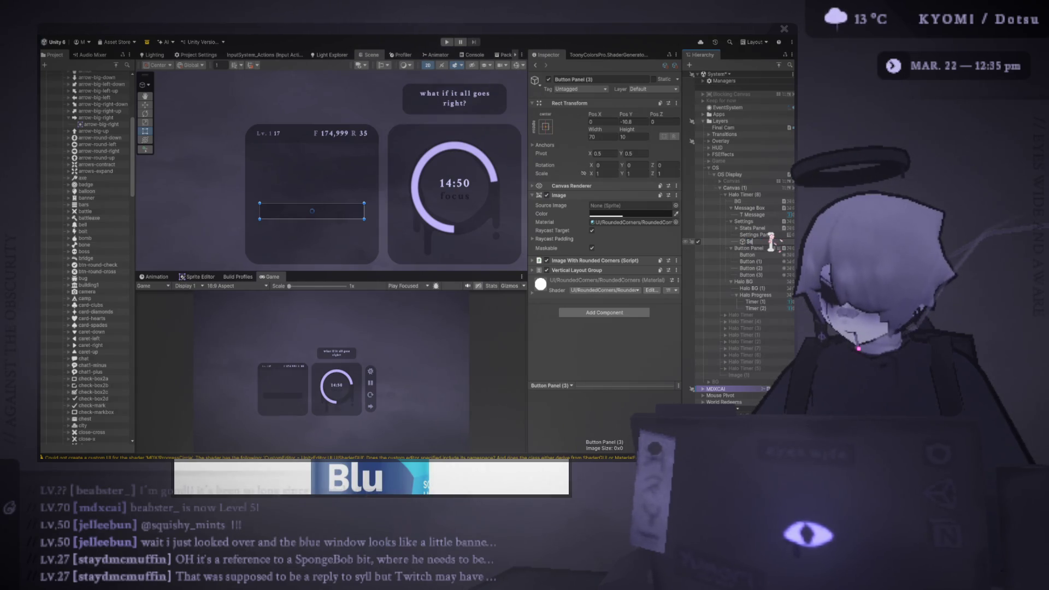
pyautogui.write('ttings Button')
pyautogui.press('Return')
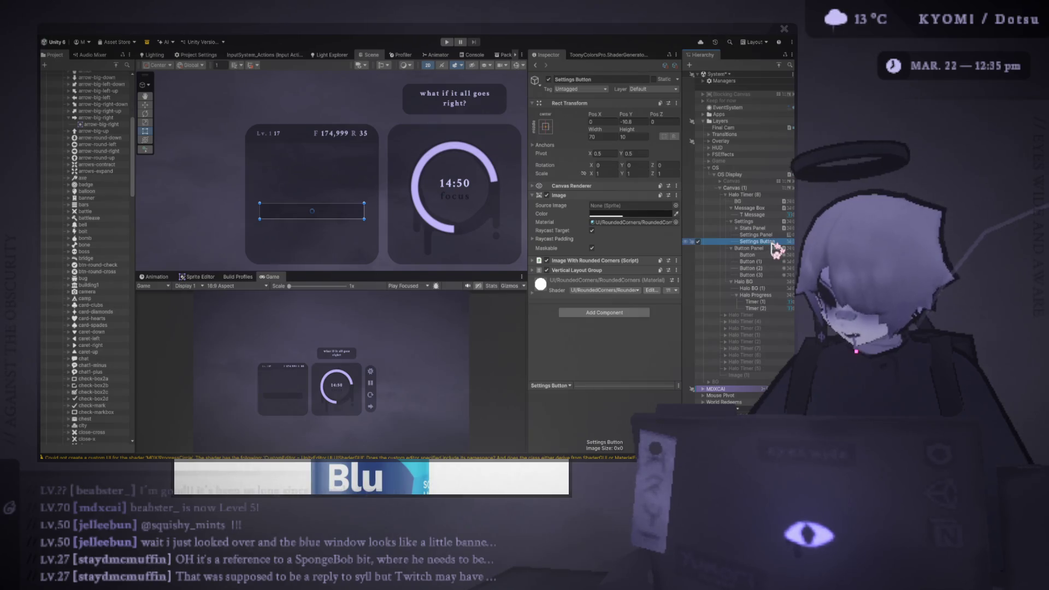
# Step: Nest Settings Button under Settings Panel and set child alignment to Upper Center
pyautogui.moveTo(777, 245); pyautogui.dragTo(772, 236)
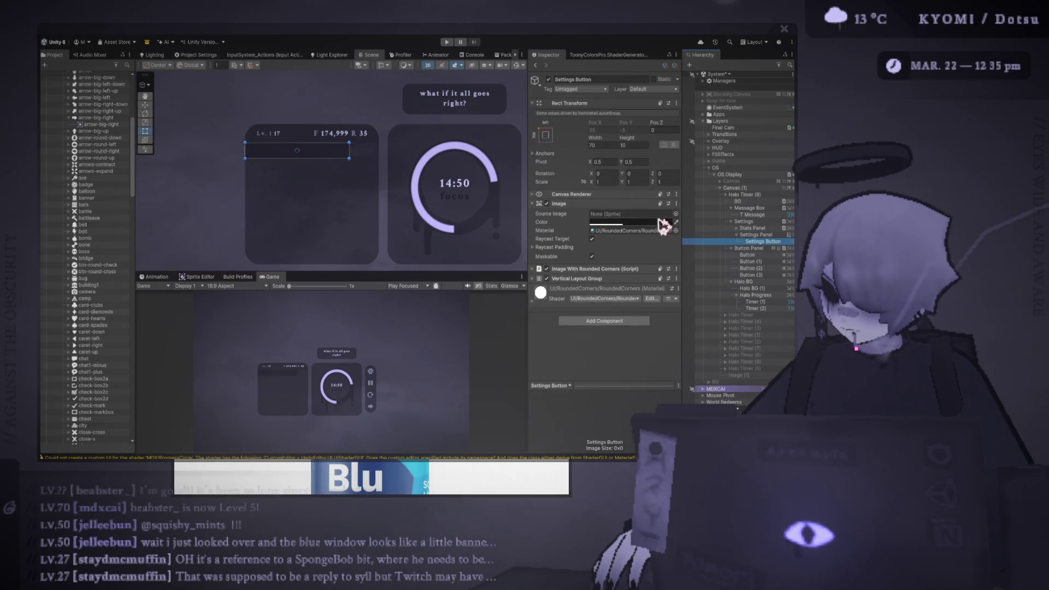
pyautogui.click(760, 235)
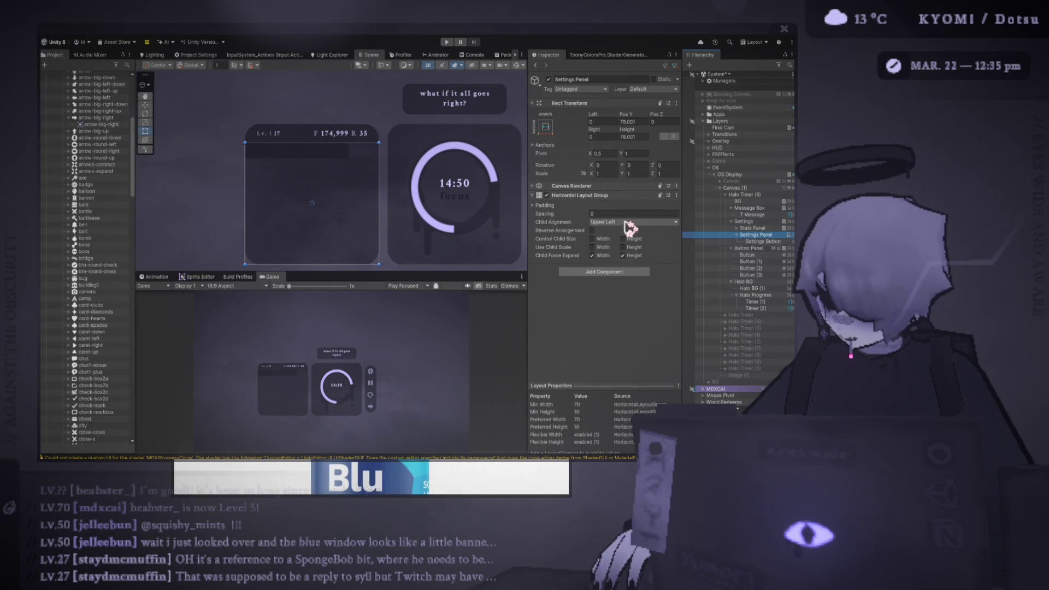
pyautogui.click(637, 222)
pyautogui.click(639, 235)
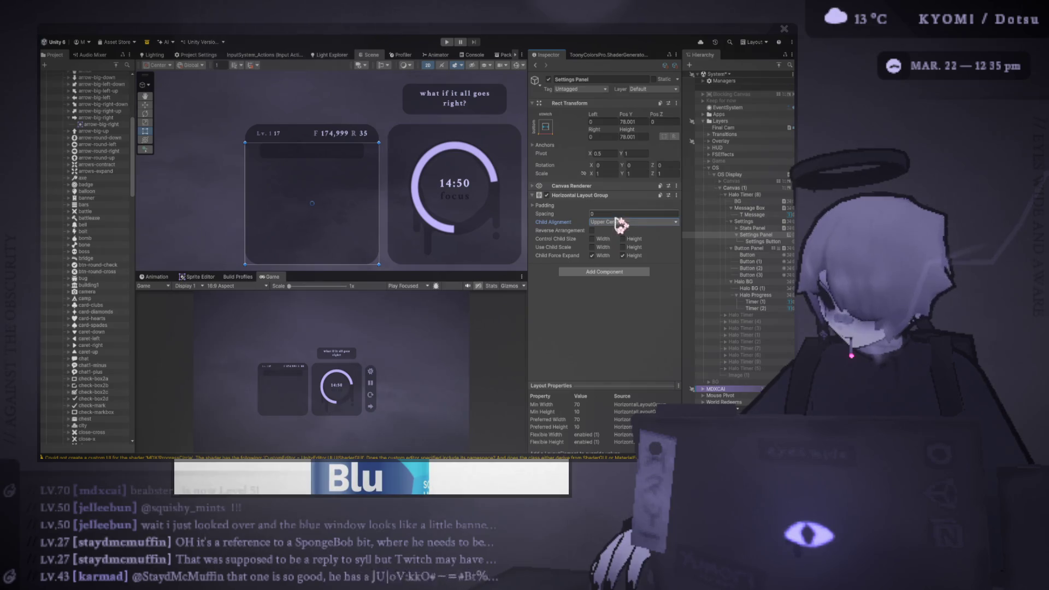
# Step: Set the Horizontal Layout Group's top padding to 5
pyautogui.click(546, 205)
pyautogui.click(607, 231)
pyautogui.write('10')
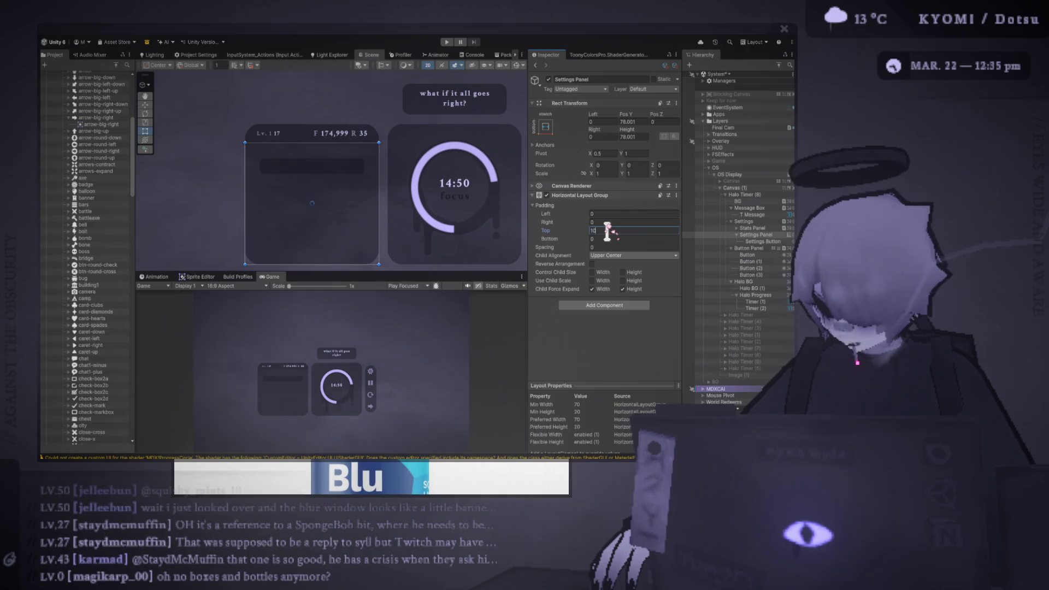
pyautogui.press('BackSpace')
pyautogui.press('BackSpace')
pyautogui.write('5')
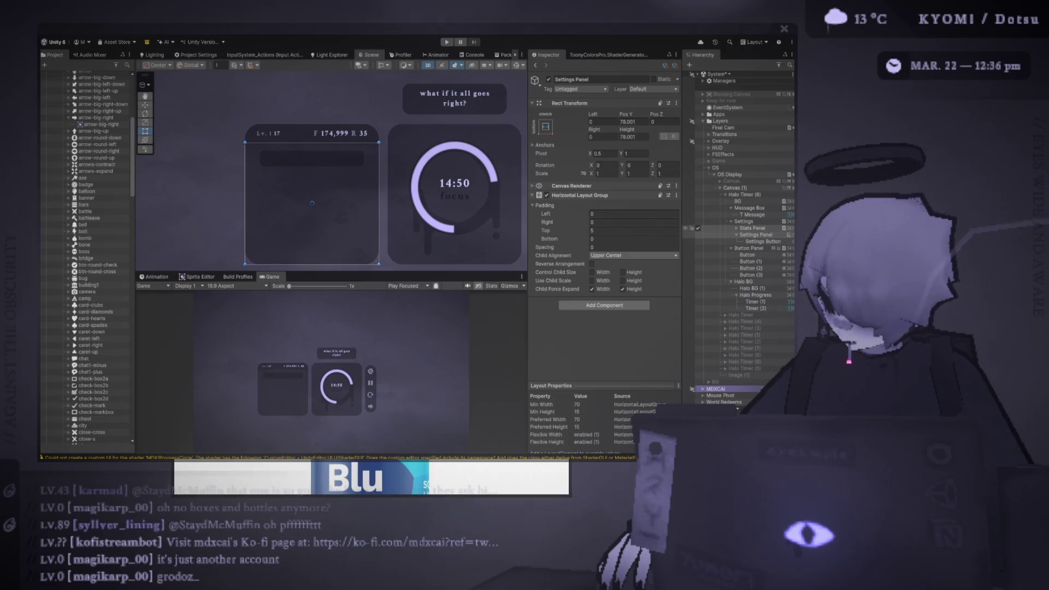
# Step: Make the Scroll View fill Settings Panel, reverting the anchor change to zero stretch offsets
pyautogui.click(747, 222)
pyautogui.click(763, 236)
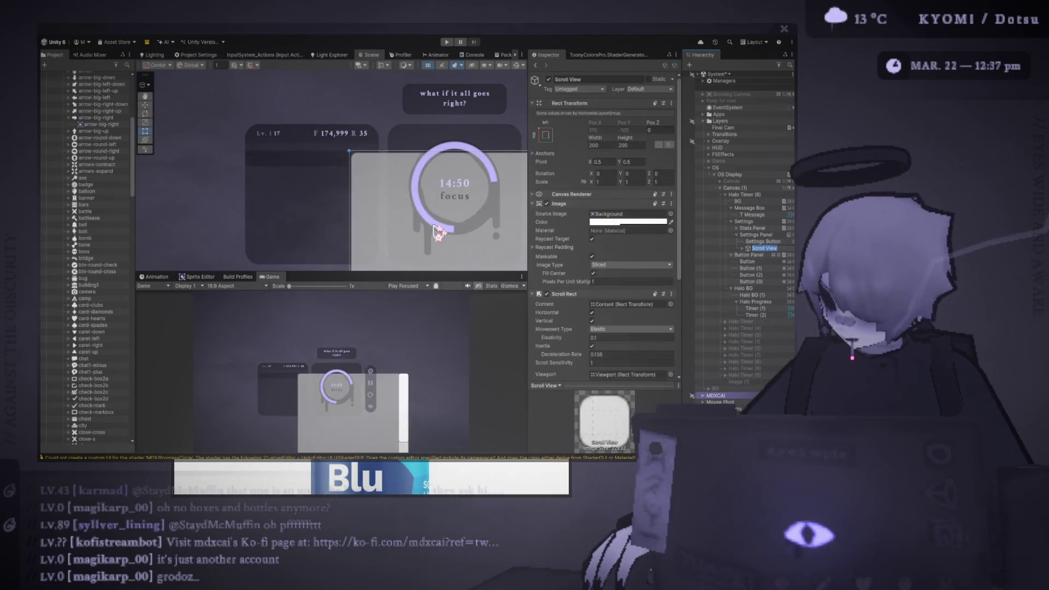
pyautogui.scroll(-2, 445, 237)
pyautogui.scroll(-2, 446, 238)
pyautogui.moveTo(445, 238)
pyautogui.mouseDown()
pyautogui.moveTo(358, 159)
pyautogui.moveTo(370, 192)
pyautogui.moveTo(407, 177)
pyautogui.mouseUp()
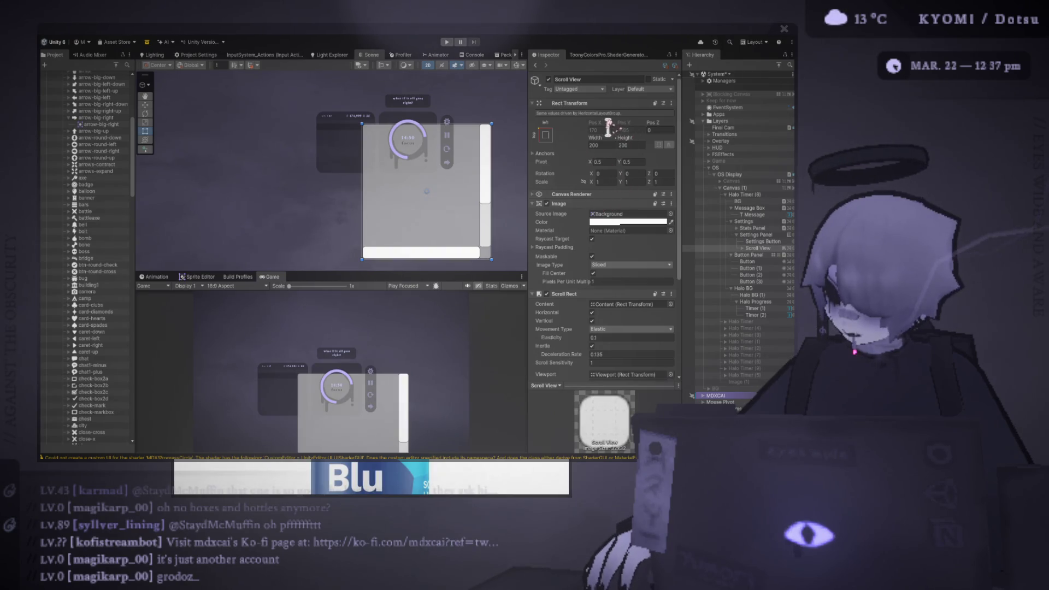
pyautogui.click(760, 234)
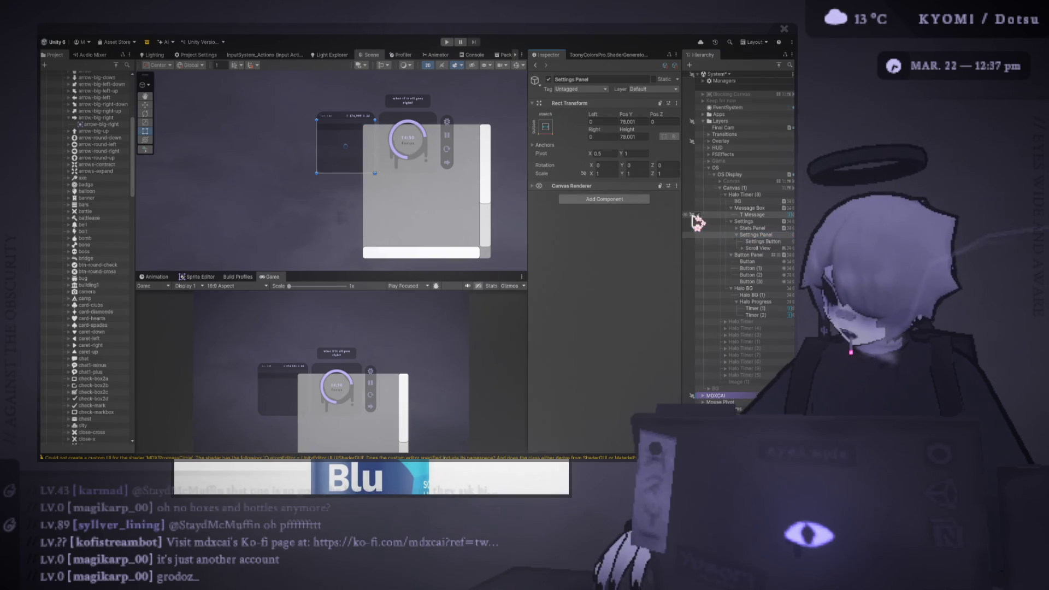
pyautogui.click(758, 248)
pyautogui.click(602, 124)
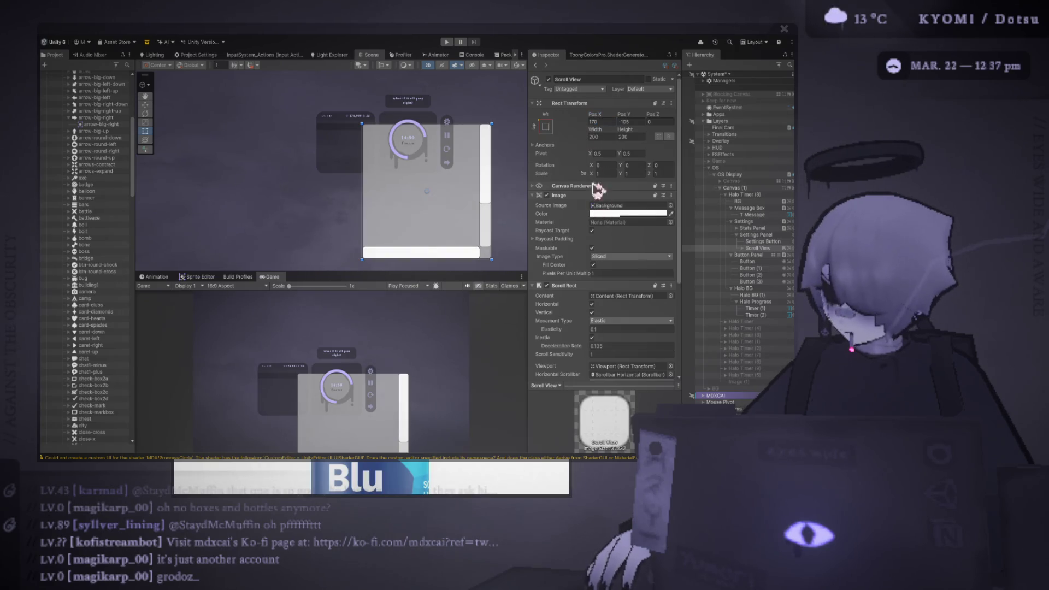
pyautogui.click(601, 121)
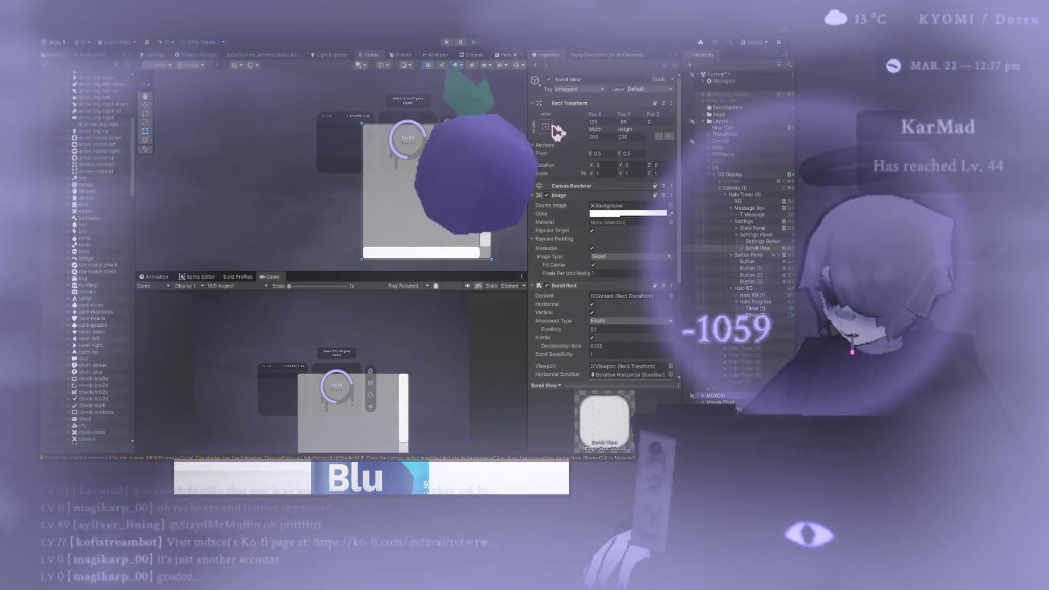
pyautogui.hotkey('ctrl', 'z')
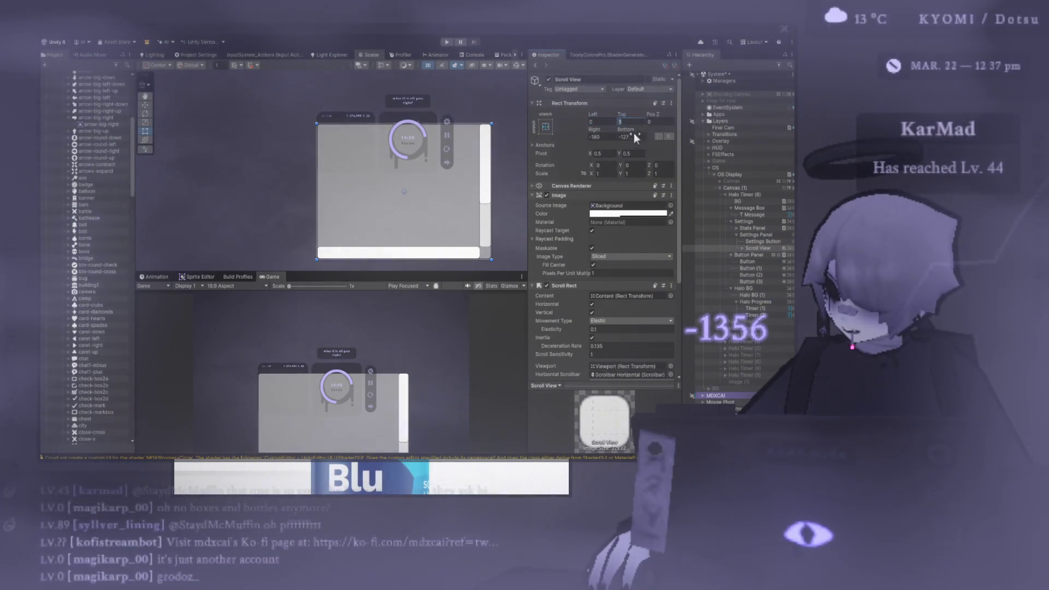
pyautogui.hotkey('ctrl', 'z')
pyautogui.hotkey('ctrl', 'z')
pyautogui.hotkey('ctrl', 'z')
# Step: Delete Scrollbar Horizontal and stretch Scrollbar Vertical down to the panel bottom
pyautogui.scroll(3, 414, 180)
pyautogui.scroll(3, 436, 250)
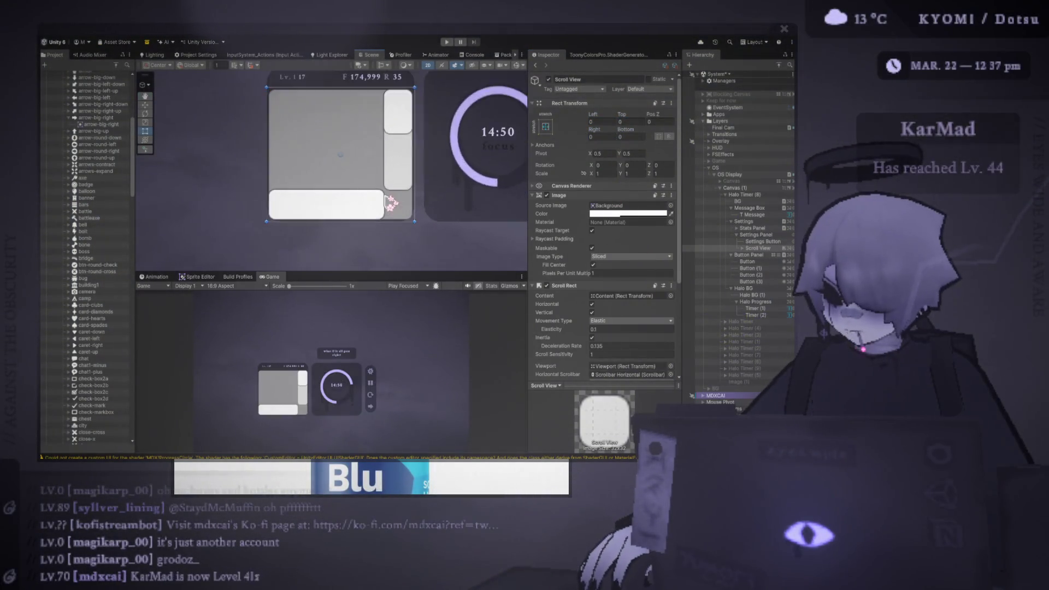
pyautogui.click(743, 248)
pyautogui.scroll(-5, 601, 289)
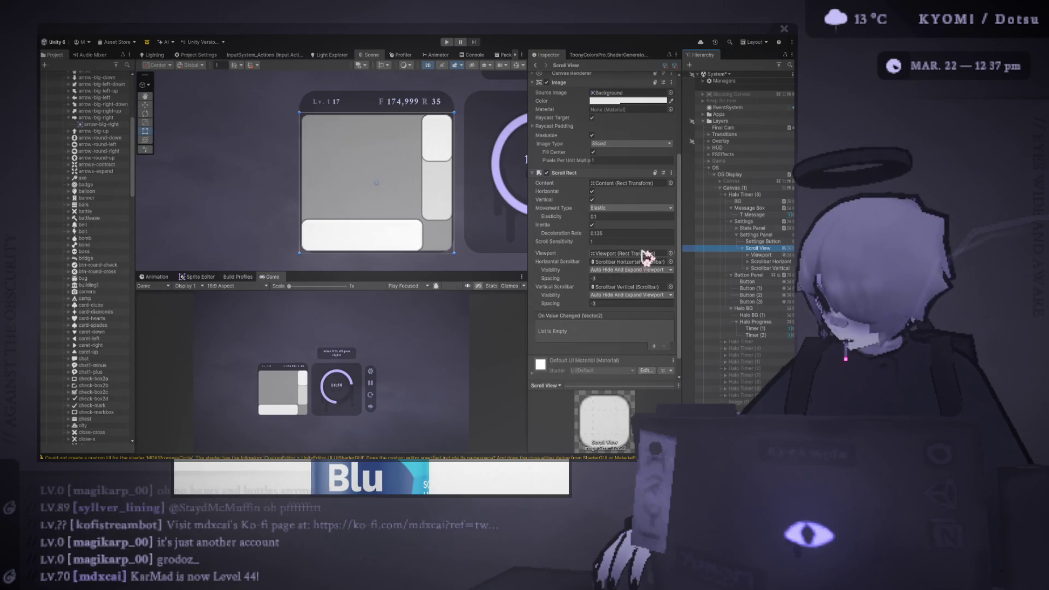
pyautogui.click(777, 262)
pyautogui.press('Delete')
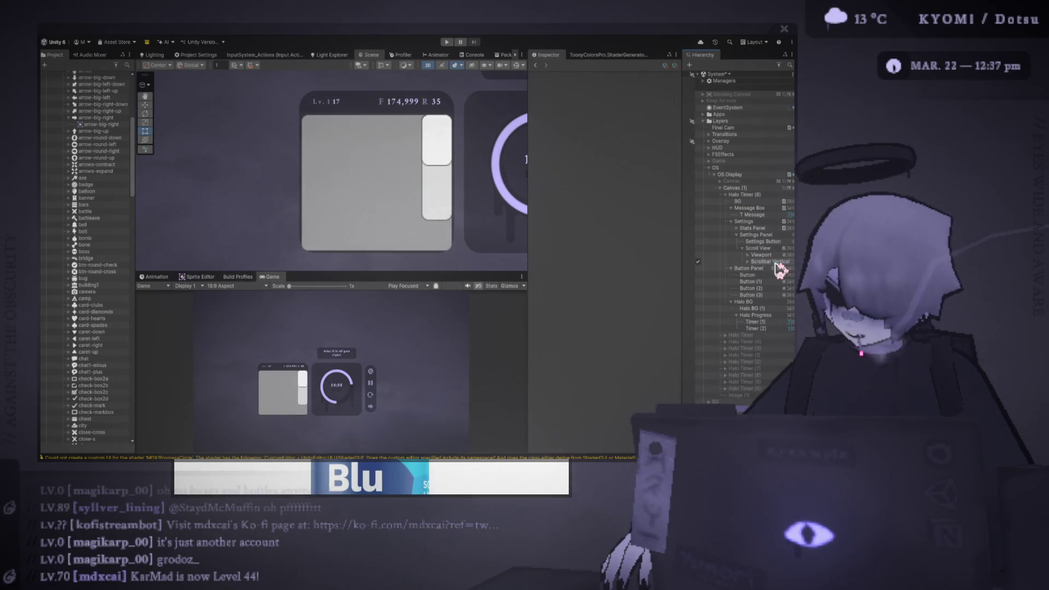
pyautogui.click(768, 263)
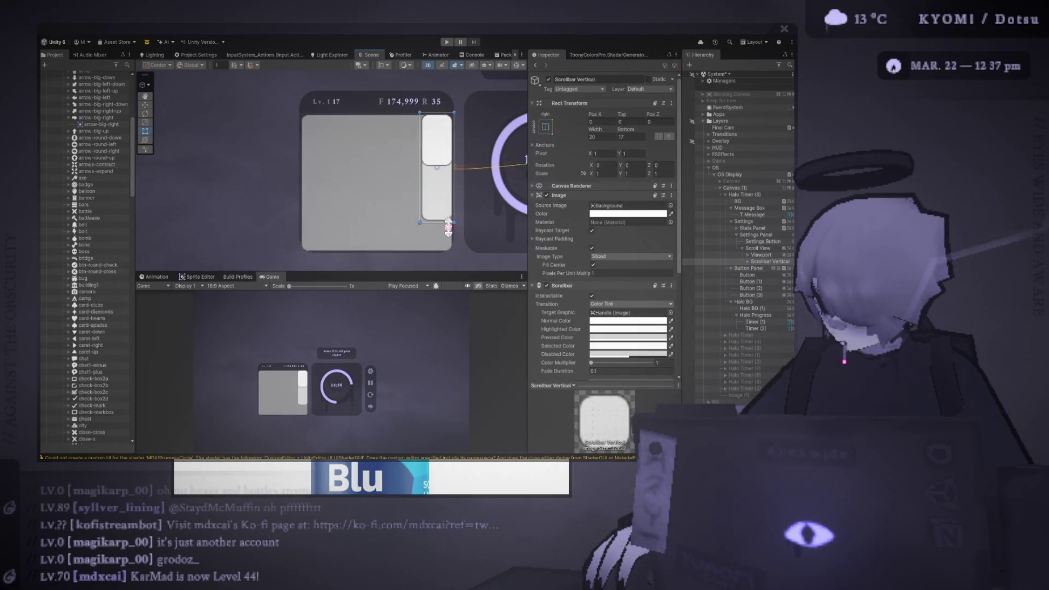
pyautogui.moveTo(452, 219); pyautogui.dragTo(454, 252)
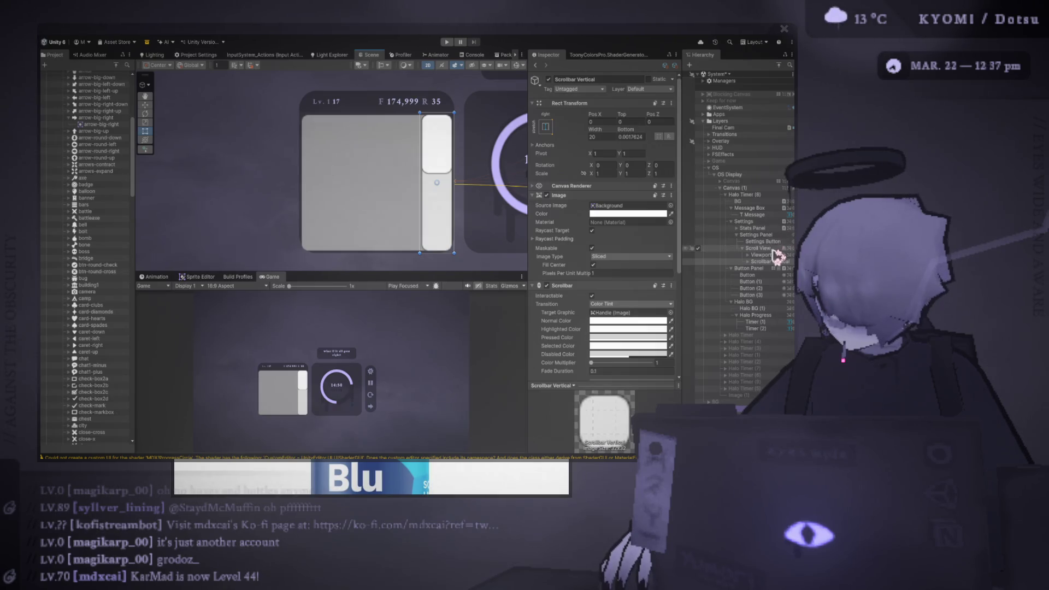
# Step: Enable the Viewport's Image so its mask works
pyautogui.click(765, 235)
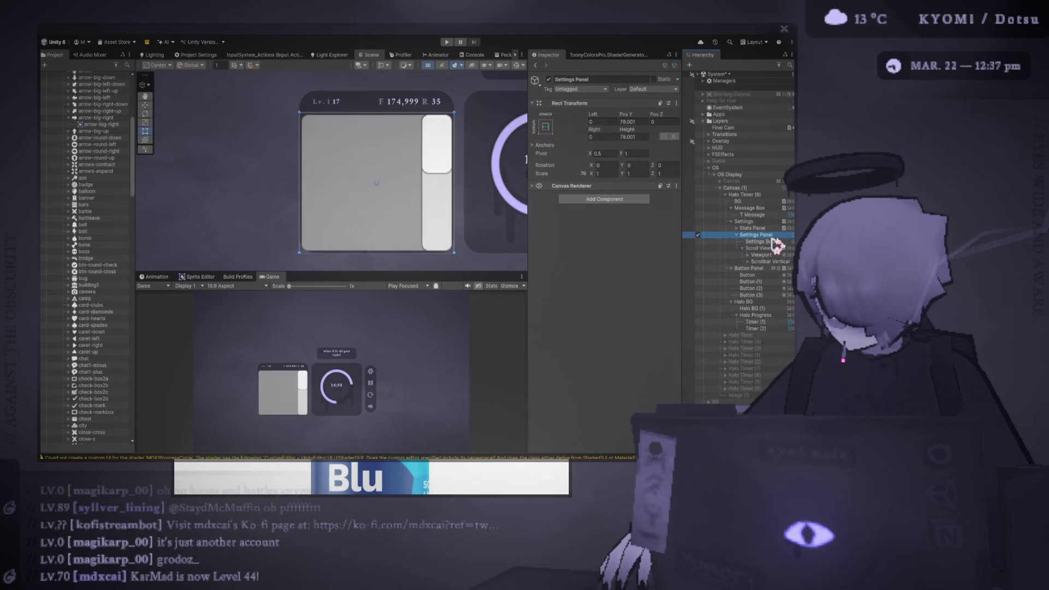
pyautogui.click(761, 242)
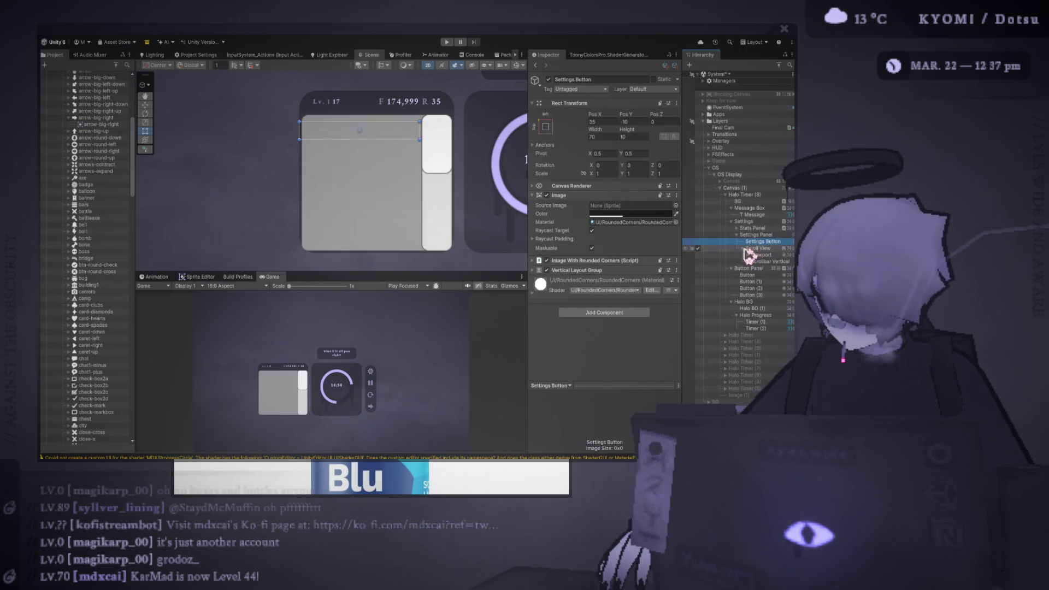
pyautogui.click(763, 255)
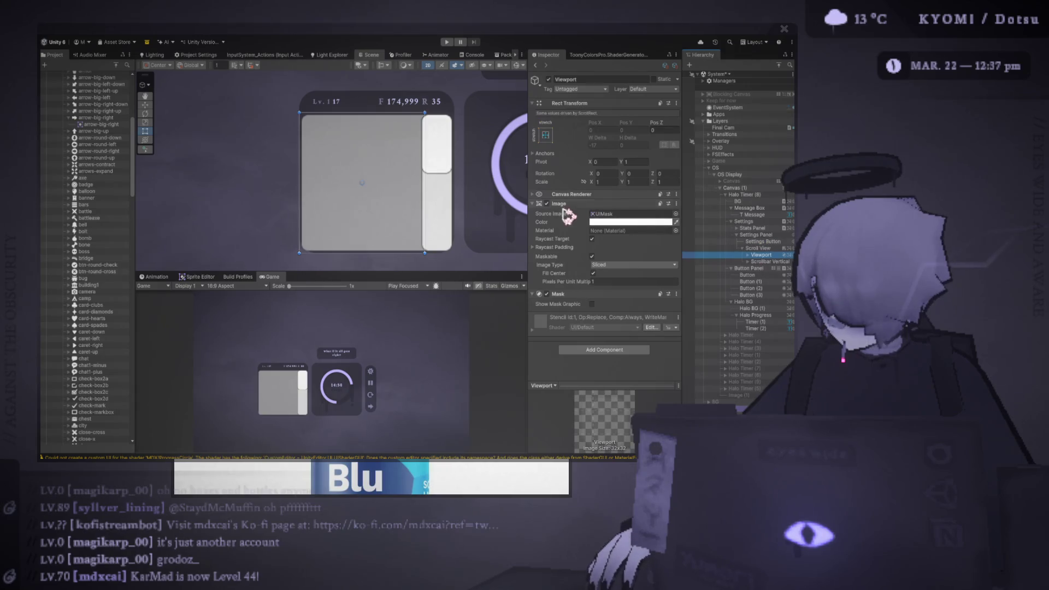
pyautogui.click(546, 204)
pyautogui.click(547, 204)
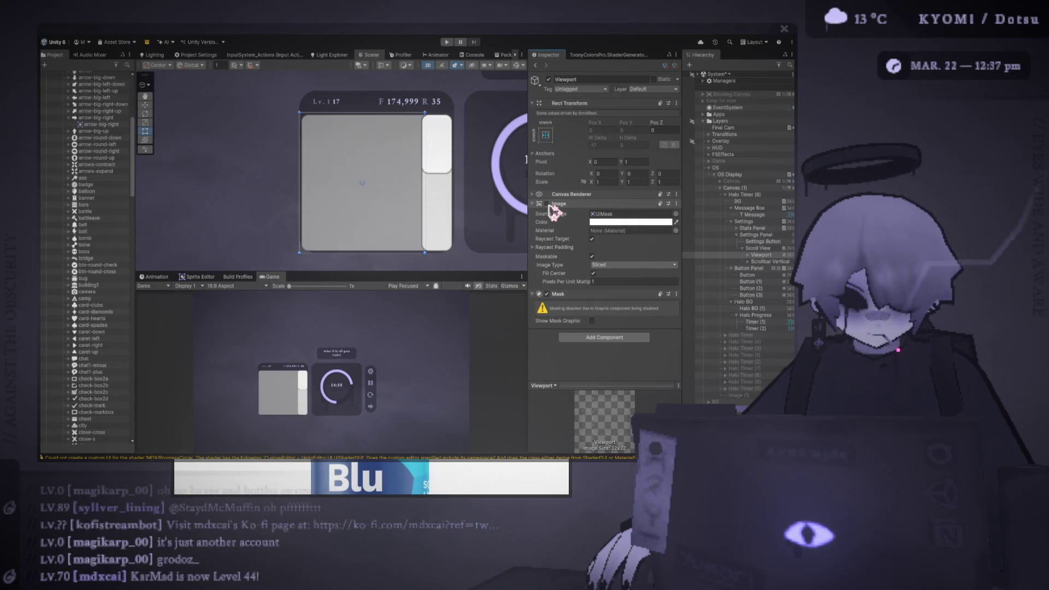
pyautogui.click(547, 204)
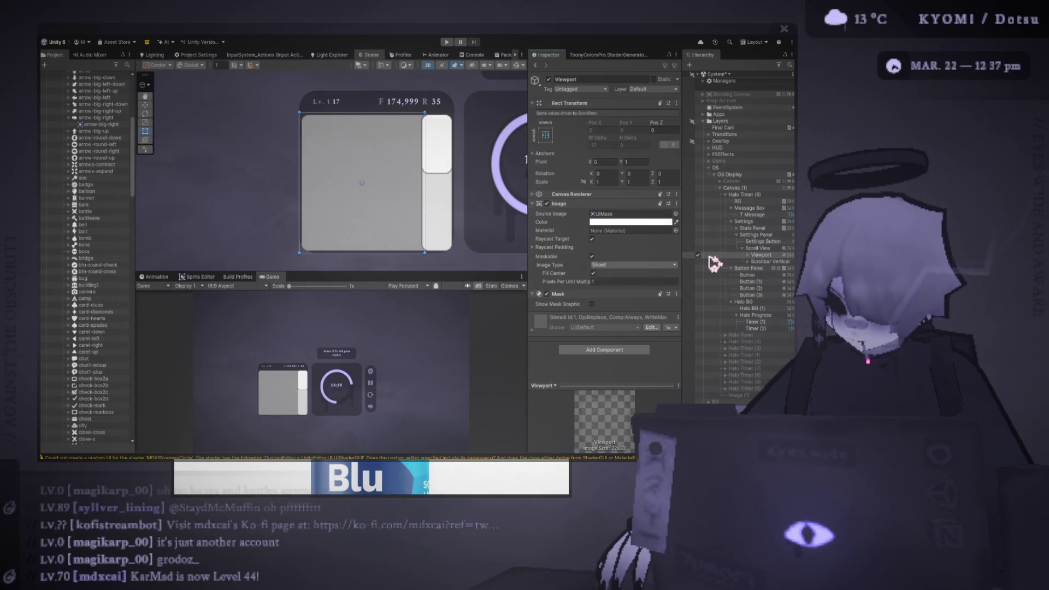
# Step: Inspect Content and the scrollbar's Sliding Area and Handle, then deactivate Settings Button
pyautogui.click(748, 255)
pyautogui.click(766, 262)
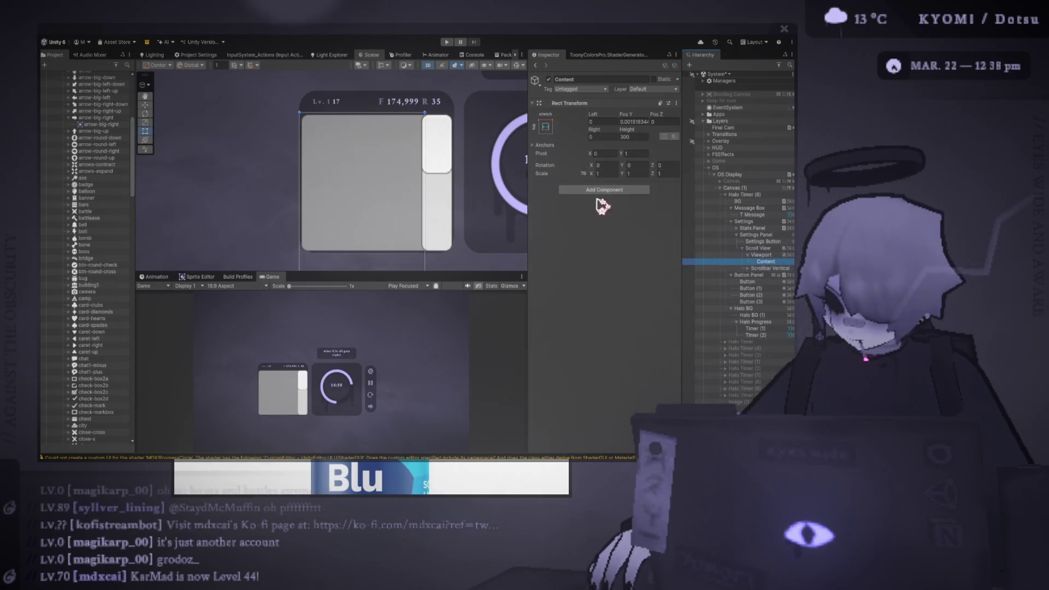
pyautogui.click(770, 267)
pyautogui.click(748, 268)
pyautogui.click(768, 276)
pyautogui.click(753, 276)
pyautogui.click(773, 282)
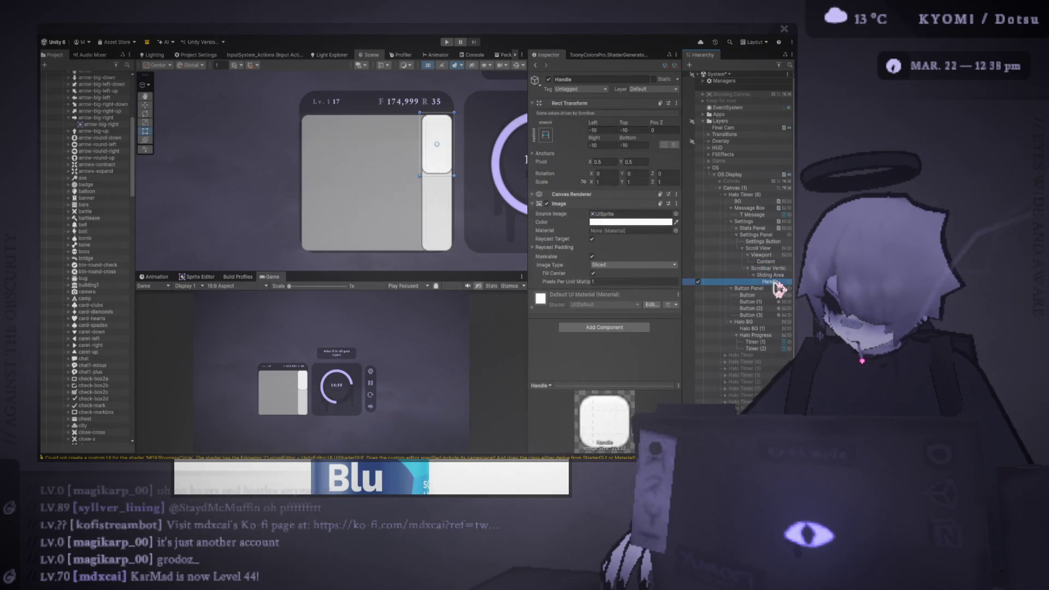
pyautogui.click(760, 248)
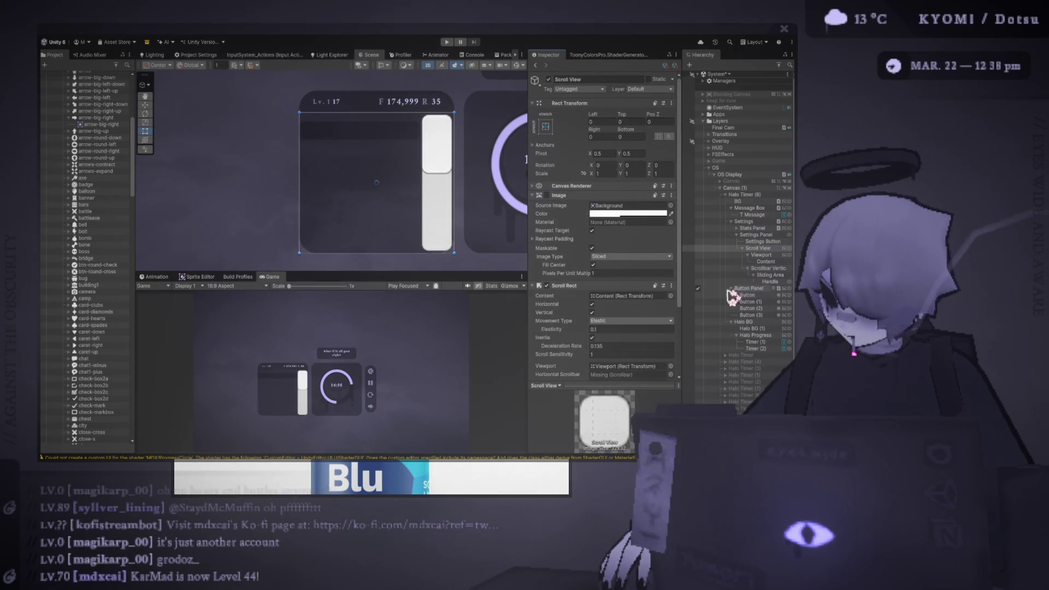
pyautogui.click(698, 242)
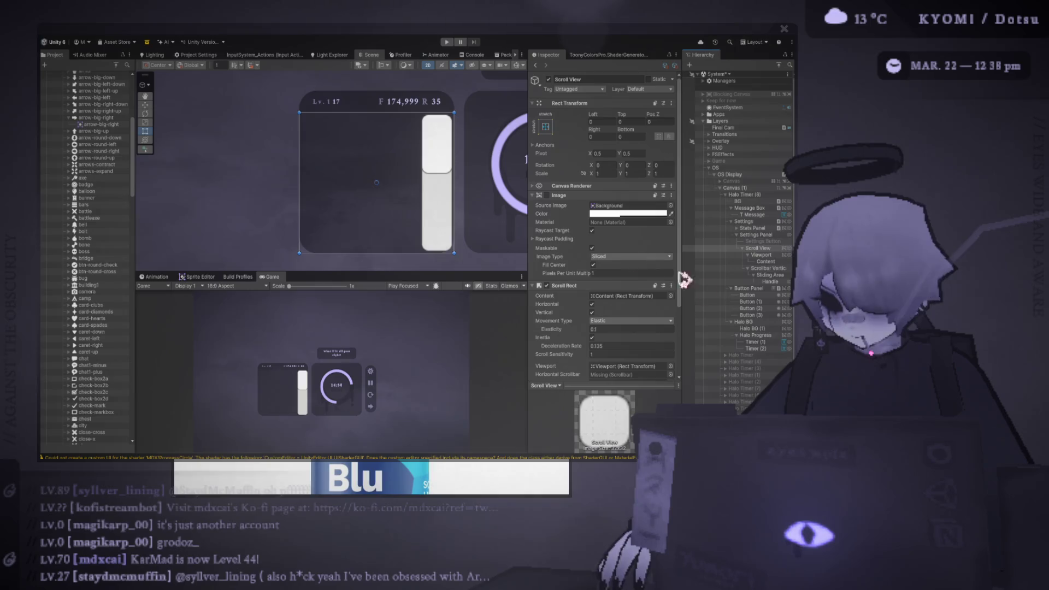
pyautogui.click(763, 255)
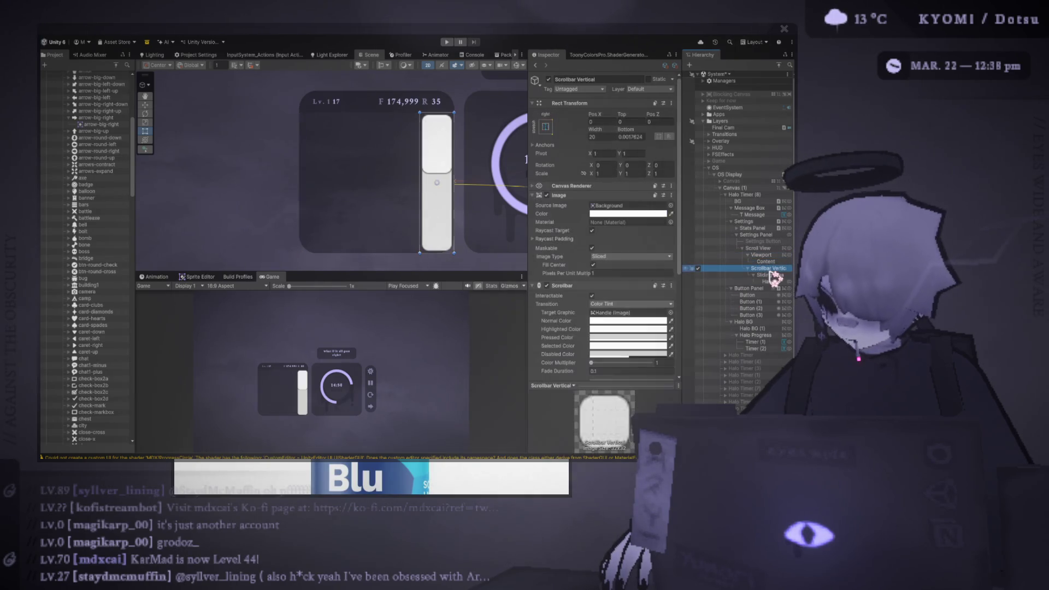
# Step: Reactivate Settings Button, duplicate it, and move all three buttons under Content
pyautogui.click(766, 262)
pyautogui.press('f')
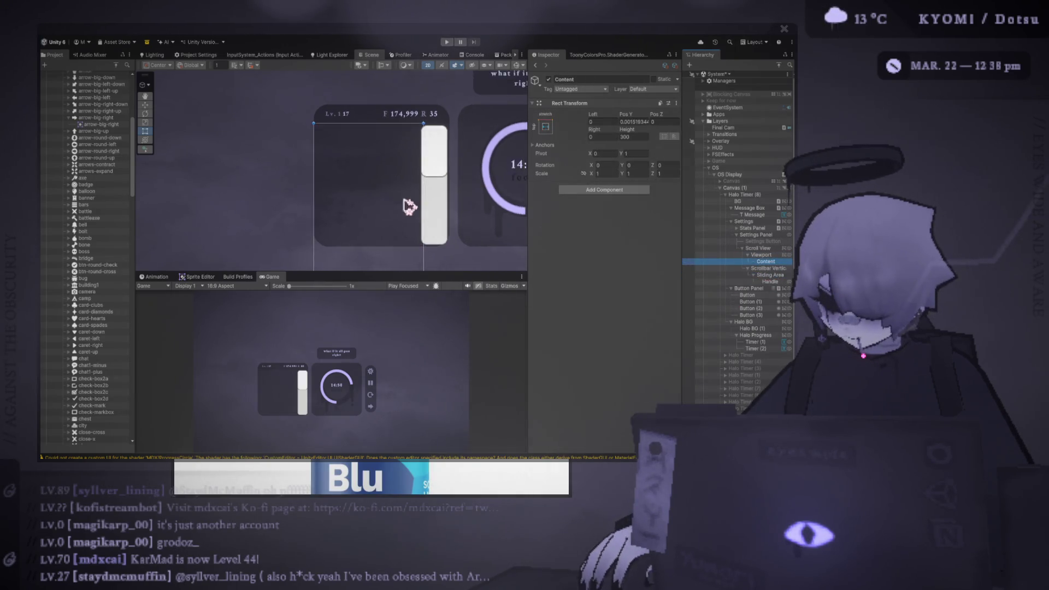
pyautogui.click(774, 241)
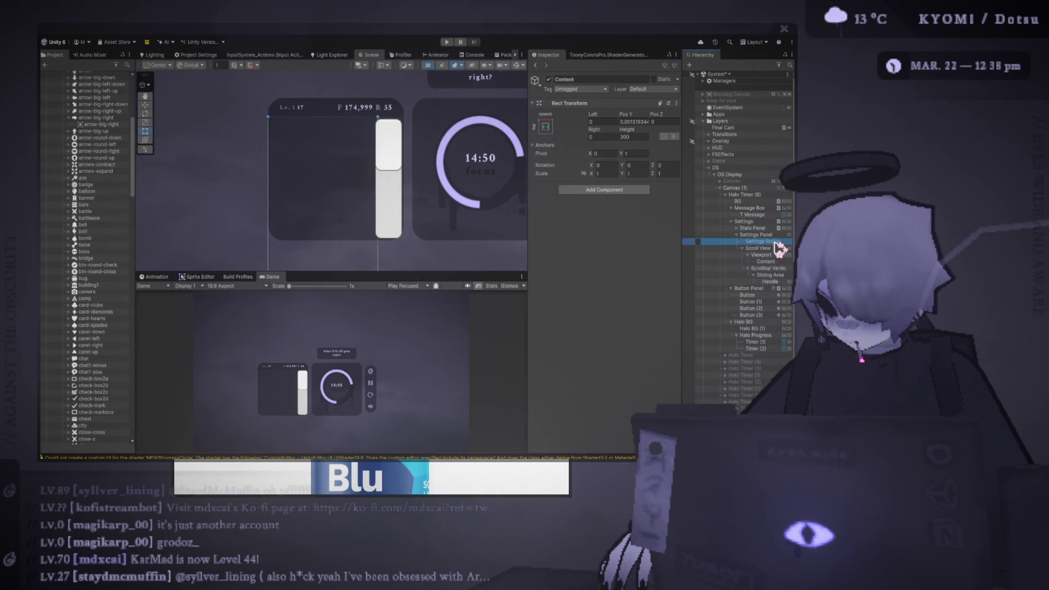
pyautogui.click(698, 241)
pyautogui.hotkey('ctrl', 'd')
pyautogui.hotkey('ctrl', 'd')
pyautogui.keyDown('shift'); pyautogui.click(765, 241); pyautogui.keyUp('shift')
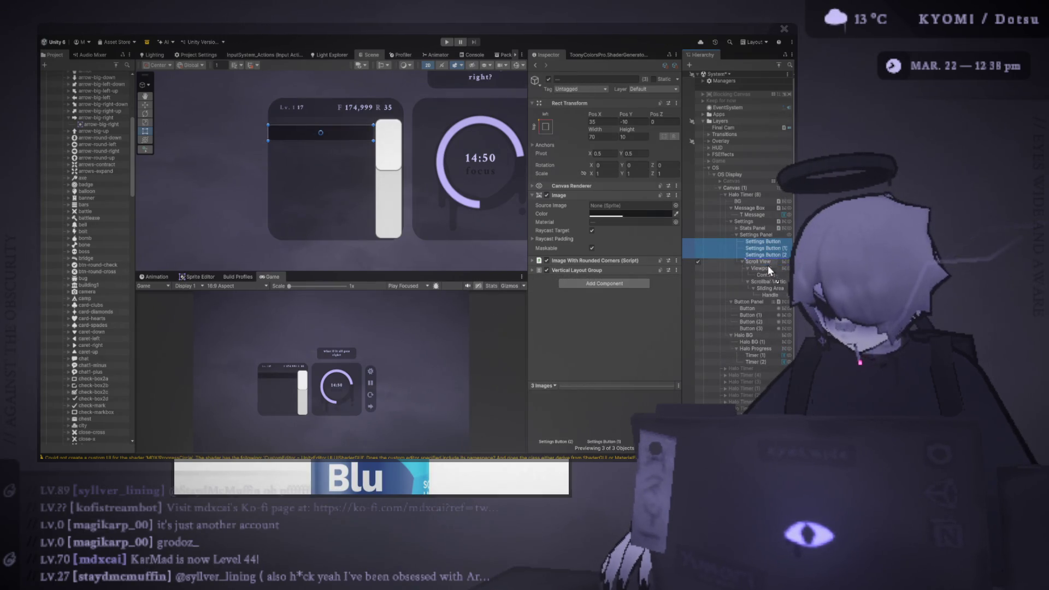
pyautogui.moveTo(769, 278); pyautogui.dragTo(768, 275)
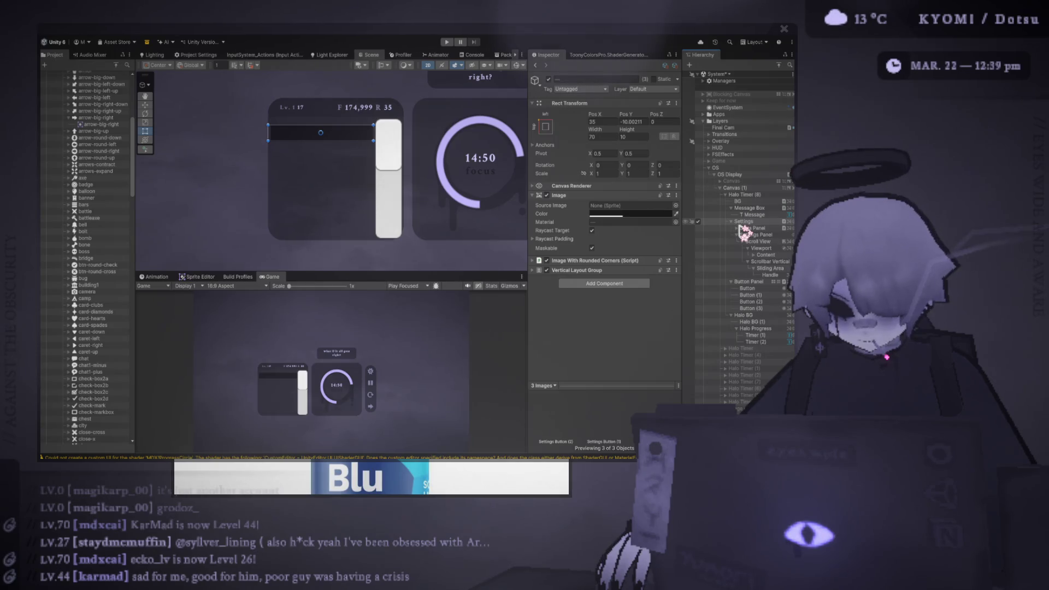
# Step: Give Content a Vertical Layout Group
pyautogui.click(629, 261)
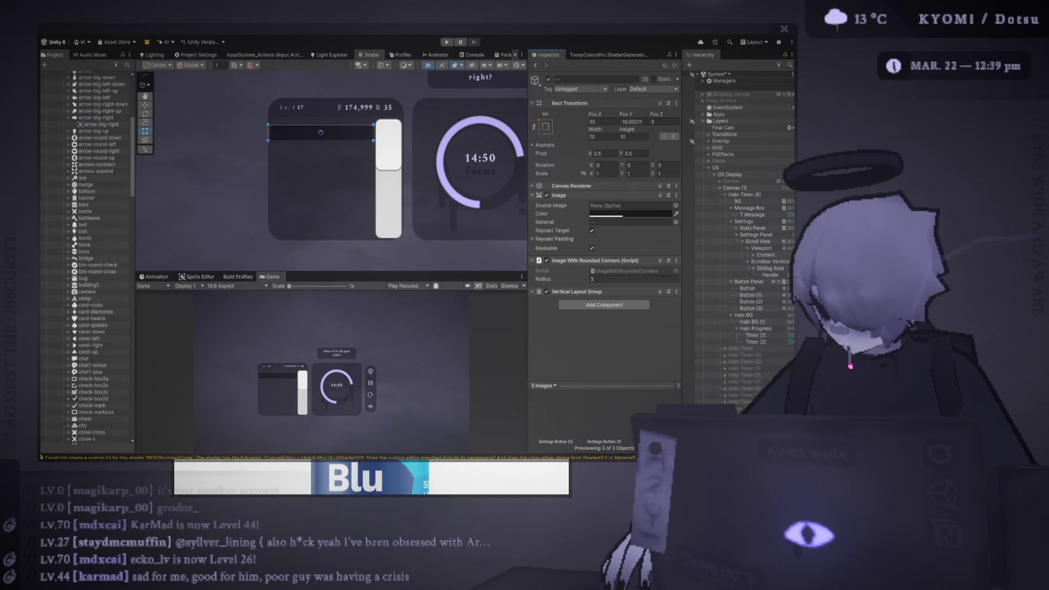
pyautogui.click(754, 255)
pyautogui.click(766, 256)
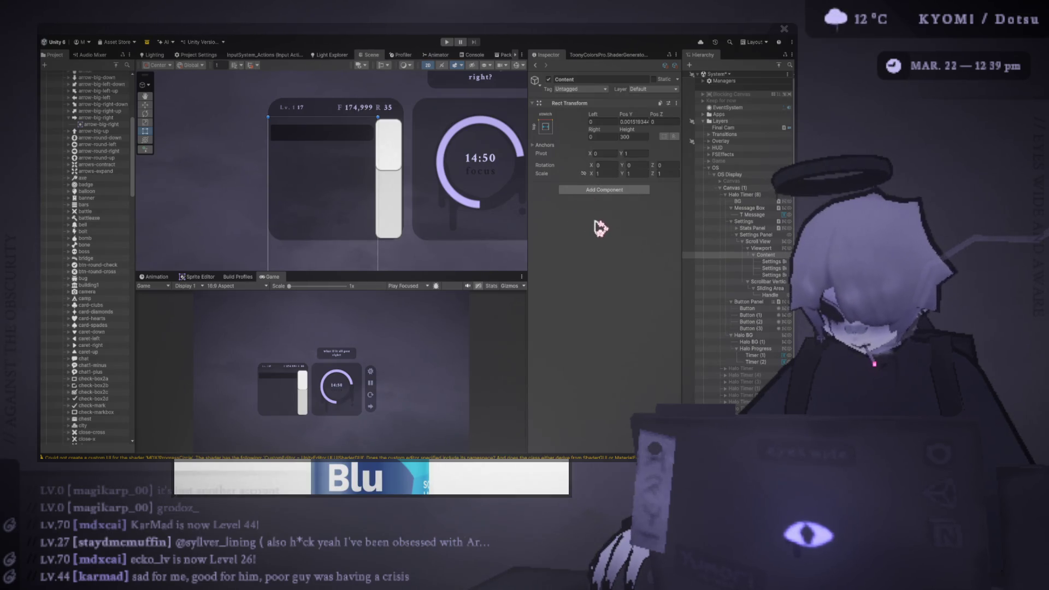
pyautogui.hotkey('ctrl', 'z')
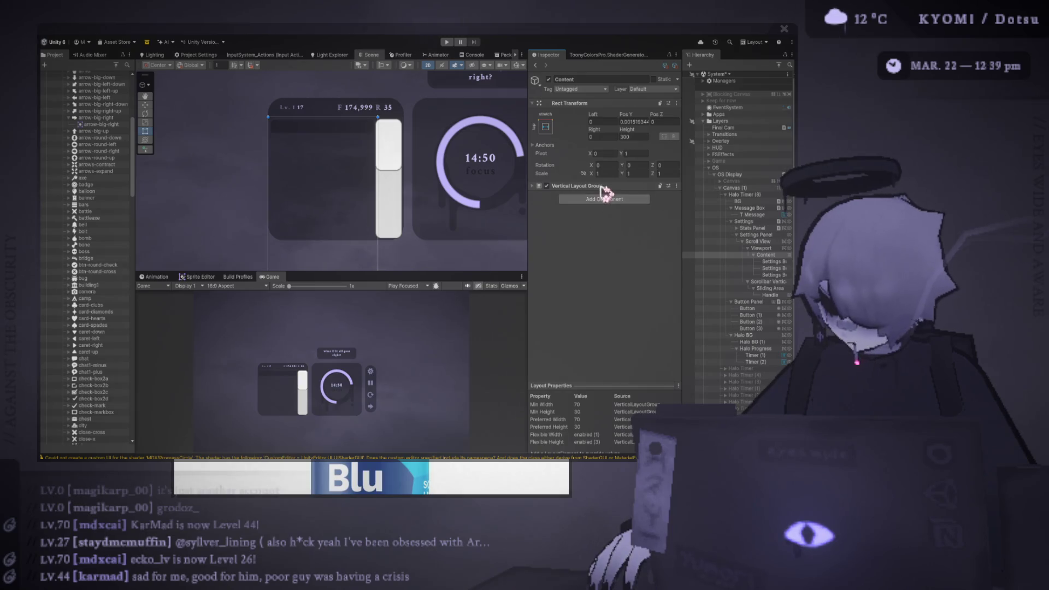
# Step: Duplicate the original Settings Button under Content
pyautogui.click(603, 186)
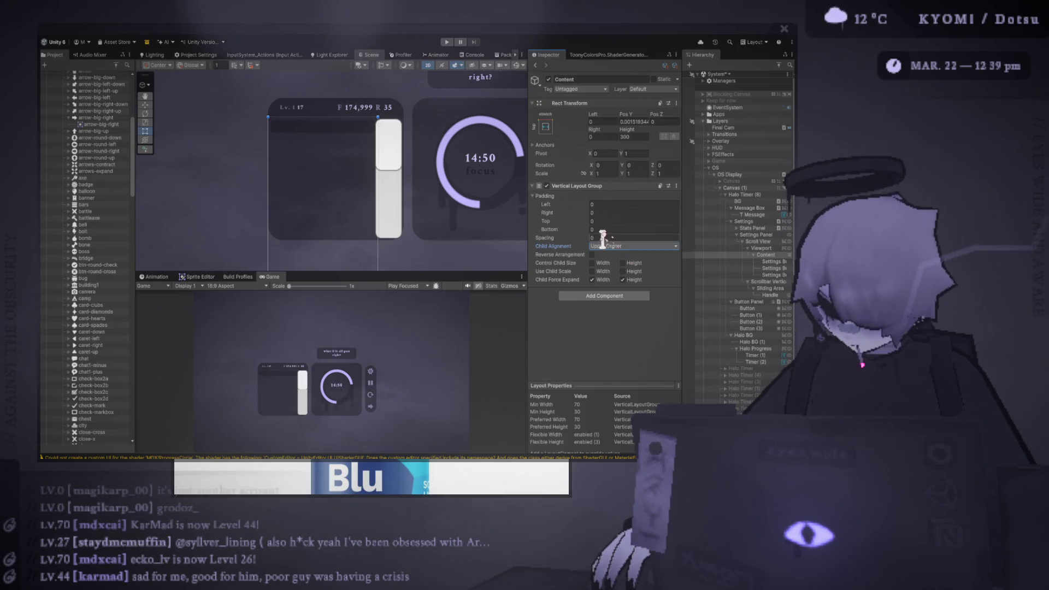
pyautogui.scroll(-3, 413, 243)
pyautogui.scroll(3, 413, 244)
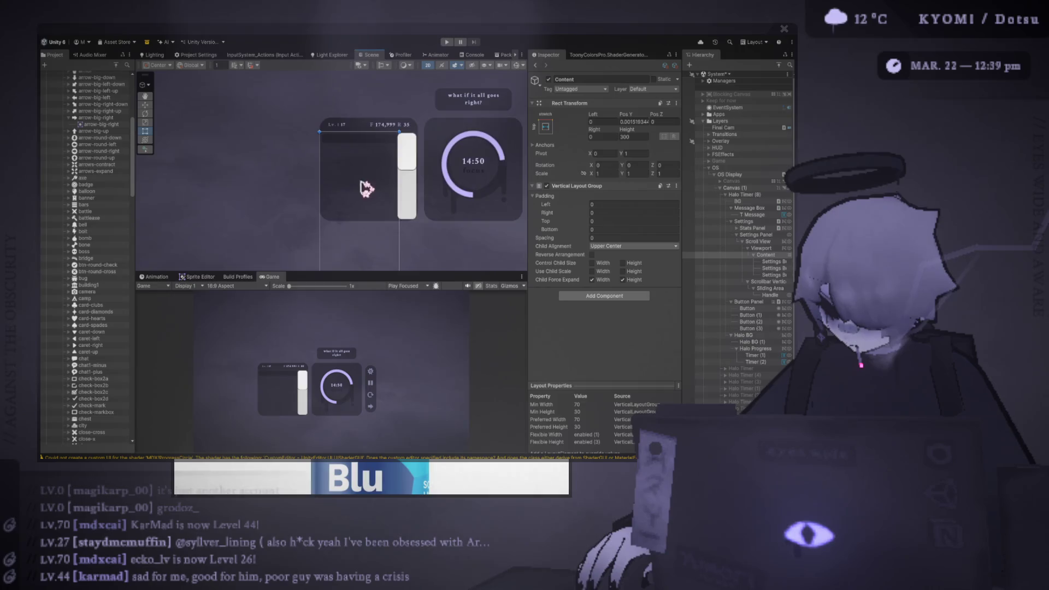
pyautogui.click(774, 262)
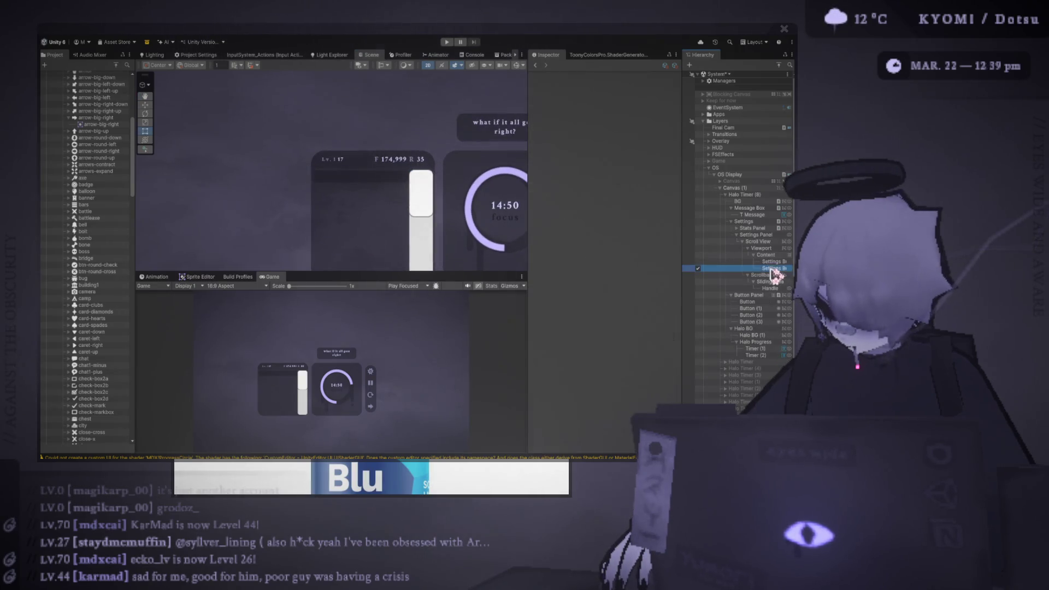
pyautogui.hotkey('ctrl', 'd')
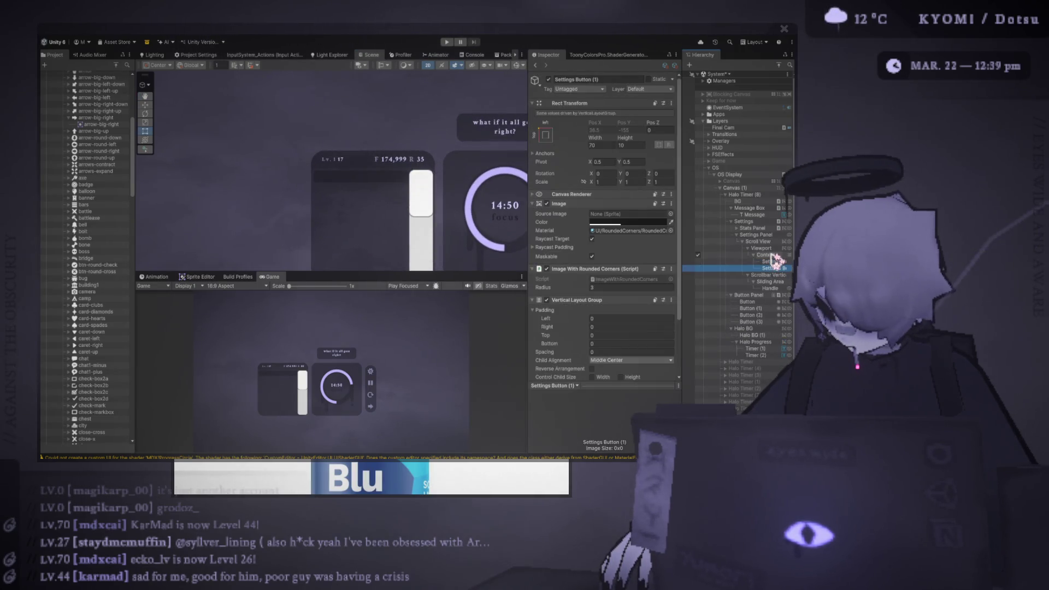
# Step: Try Content's button spacing at 23.8 and frame the duplicated button in the scene
pyautogui.click(773, 254)
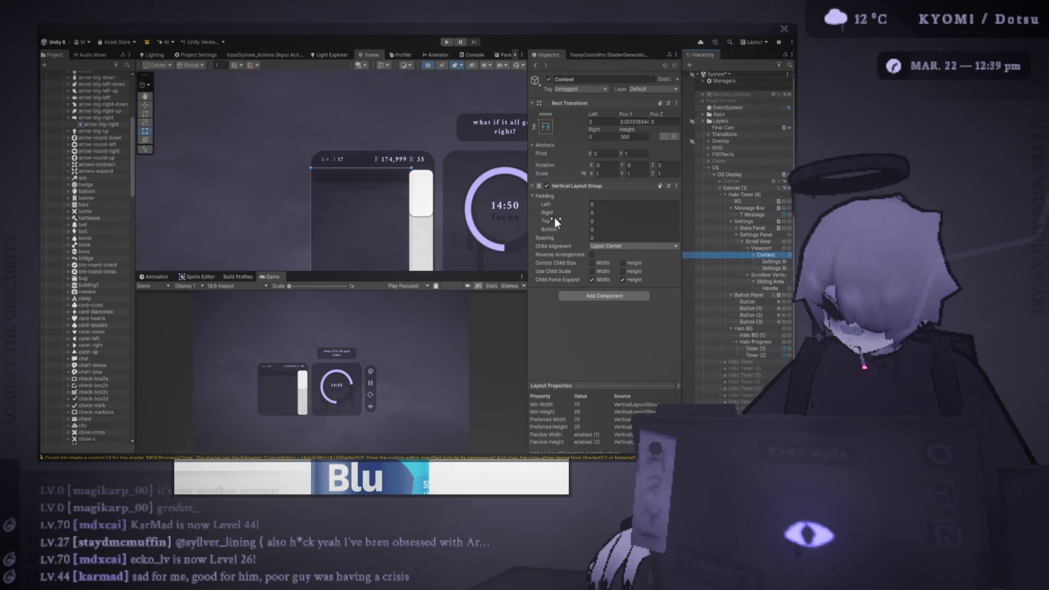
pyautogui.moveTo(556, 237)
pyautogui.mouseDown()
pyautogui.moveTo(710, 258)
pyautogui.moveTo(433, 241)
pyautogui.mouseUp()
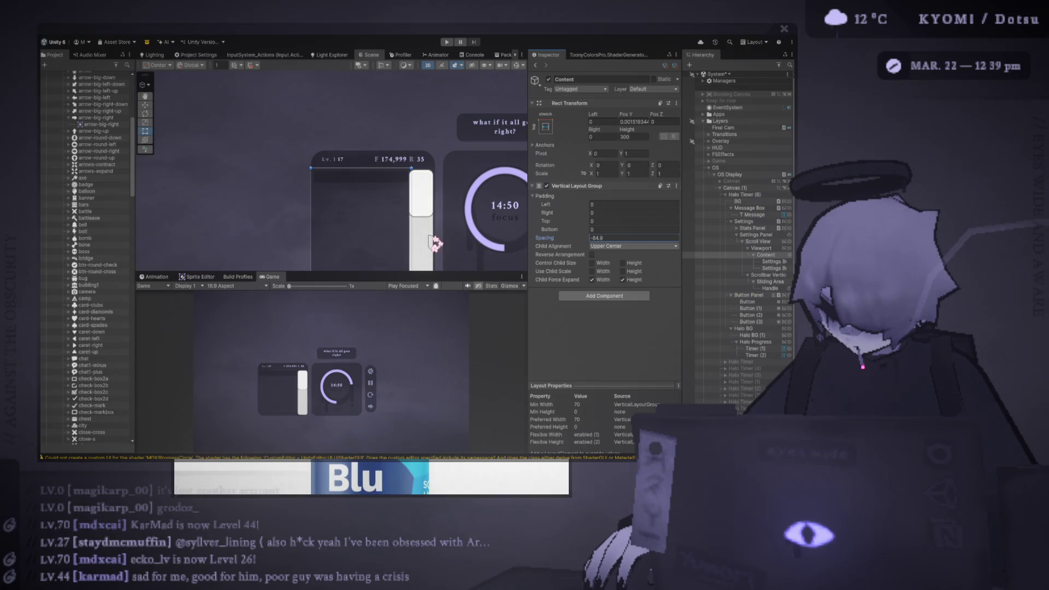
pyautogui.click(771, 268)
pyautogui.press('f')
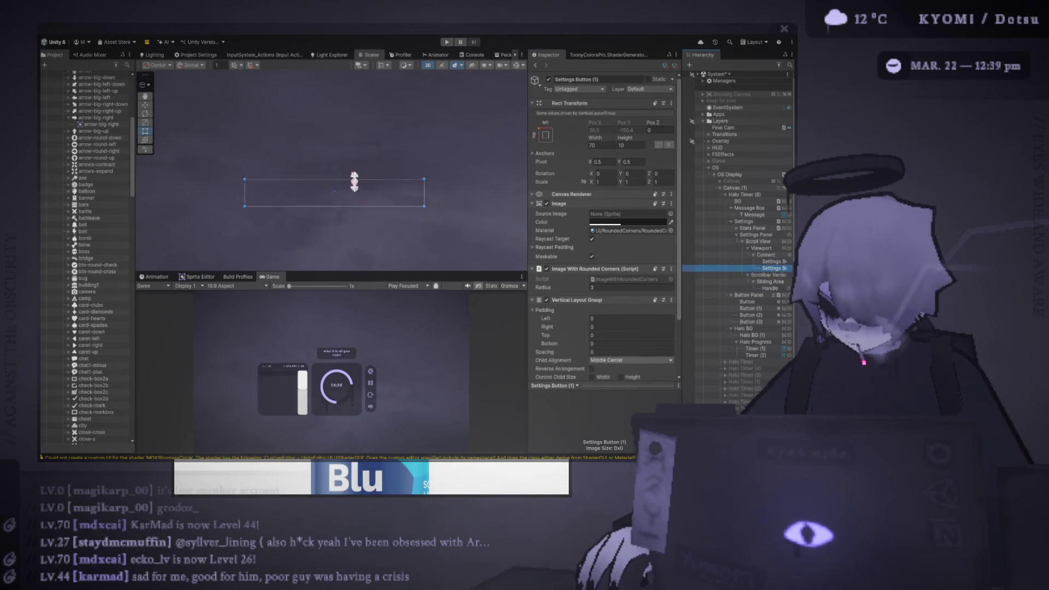
pyautogui.scroll(-3, 366, 194)
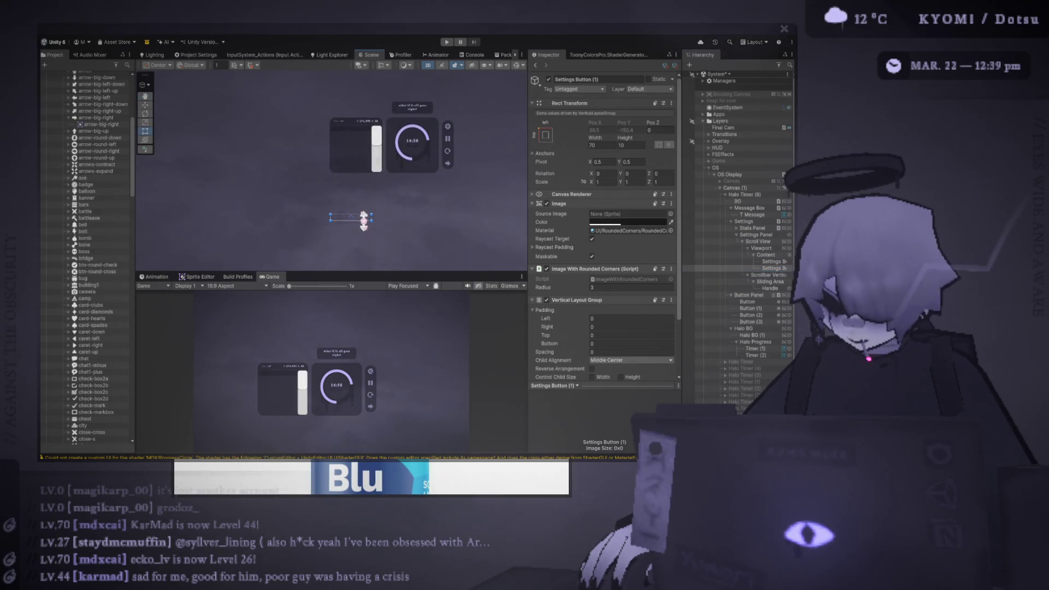
pyautogui.click(757, 262)
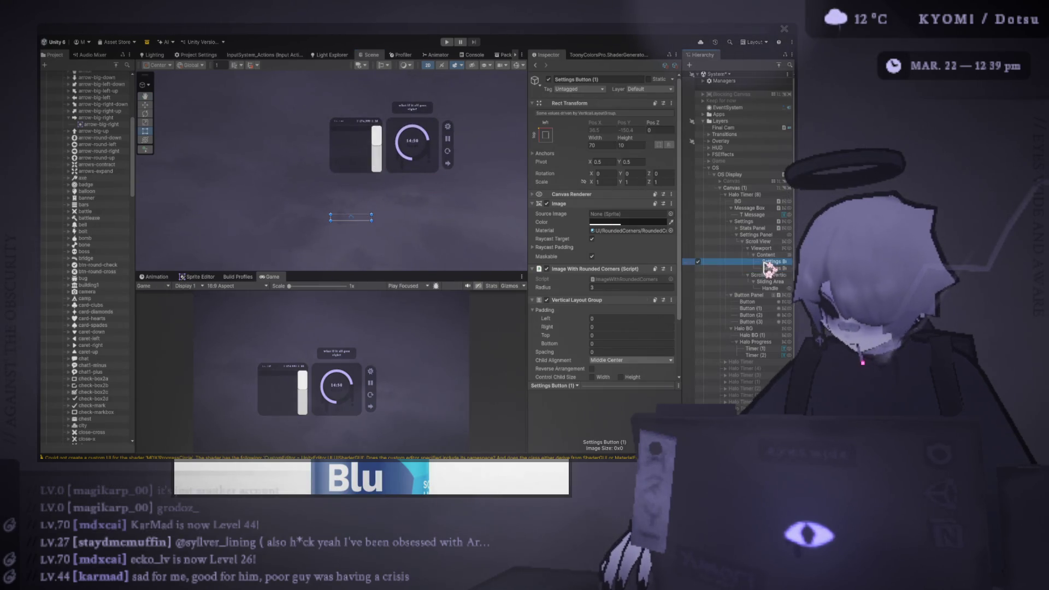
pyautogui.click(765, 255)
pyautogui.scroll(2, 414, 154)
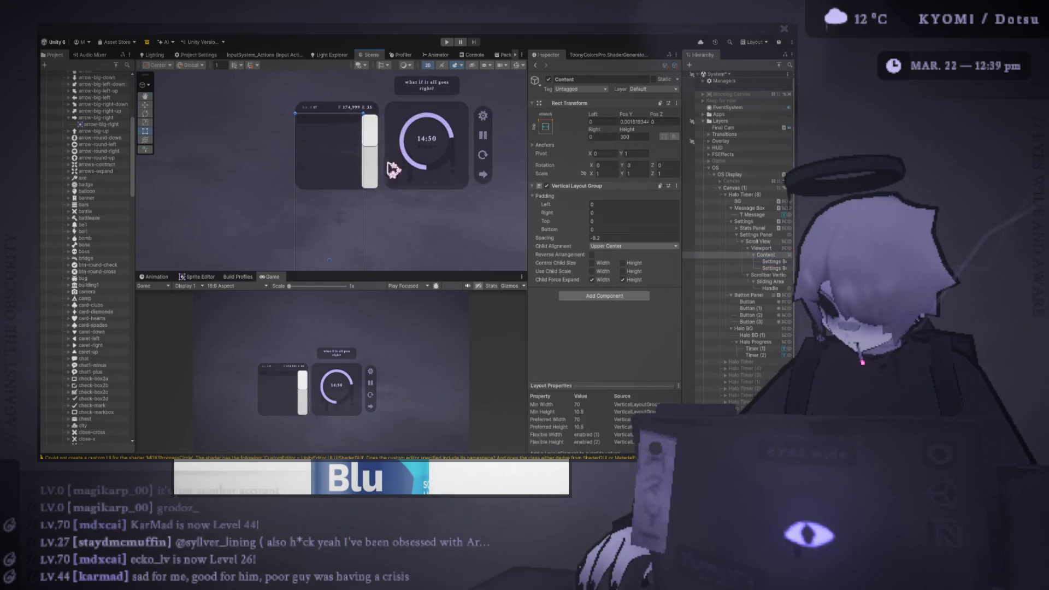
# Step: Set Content's spacing to 0 and enable Use Child Scale with child force expand
pyautogui.click(619, 236)
pyautogui.write('0')
pyautogui.click(603, 279)
pyautogui.click(626, 281)
pyautogui.press('space')
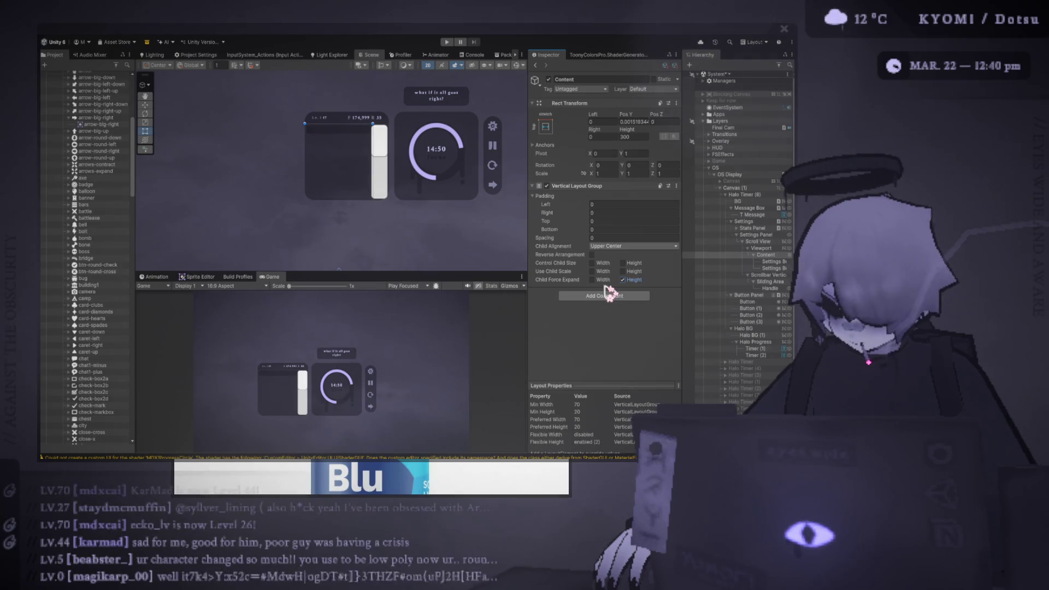
pyautogui.click(601, 280)
pyautogui.click(601, 272)
pyautogui.click(622, 271)
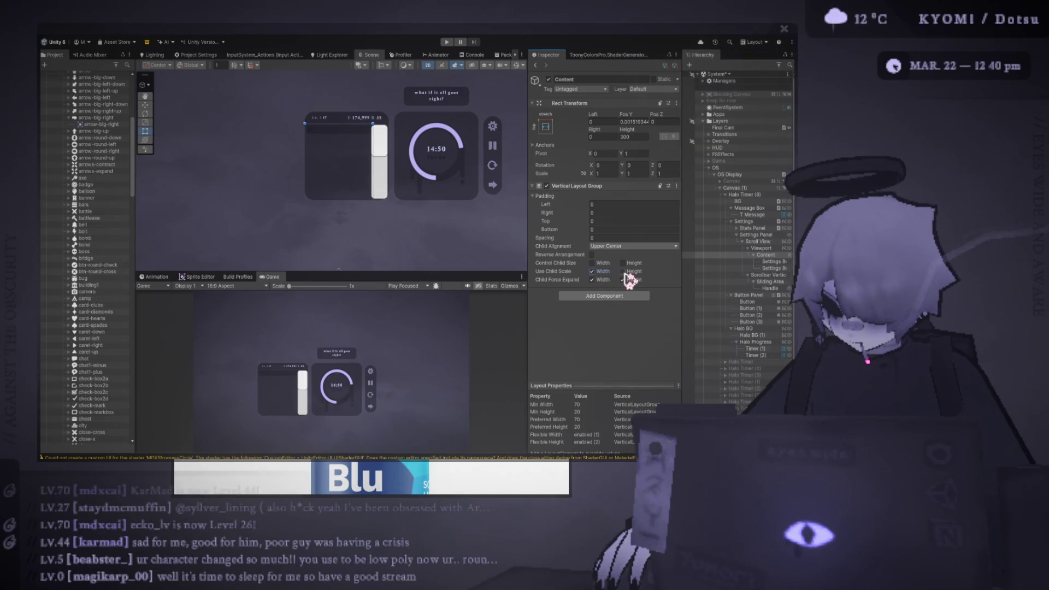
pyautogui.scroll(2, 458, 208)
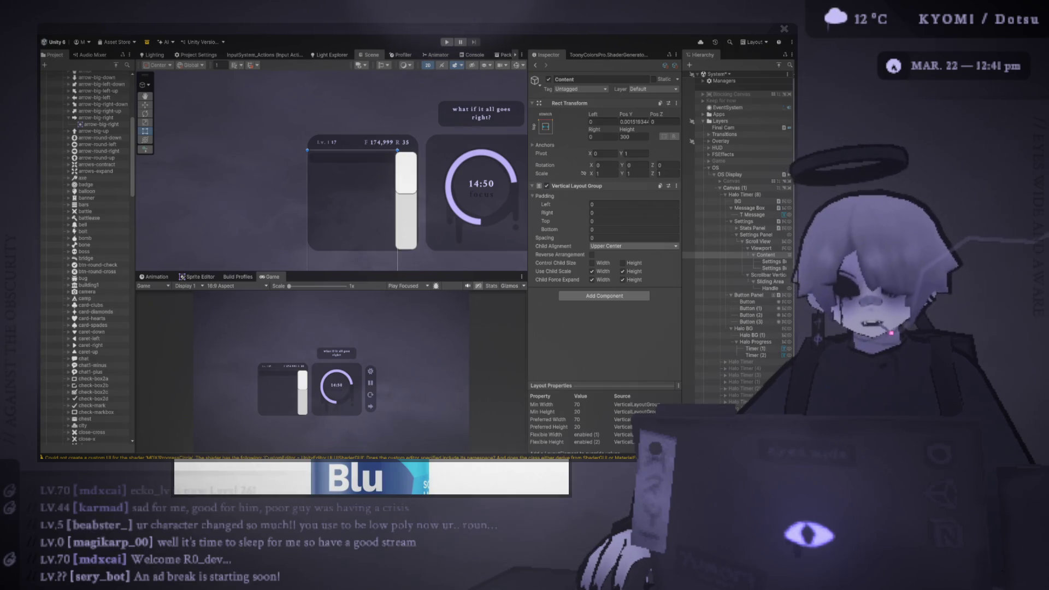
# Step: Recentre the scene and move Settings Button (1) under Content
pyautogui.moveTo(356, 162); pyautogui.dragTo(317, 157)
pyautogui.scroll(2, 317, 157)
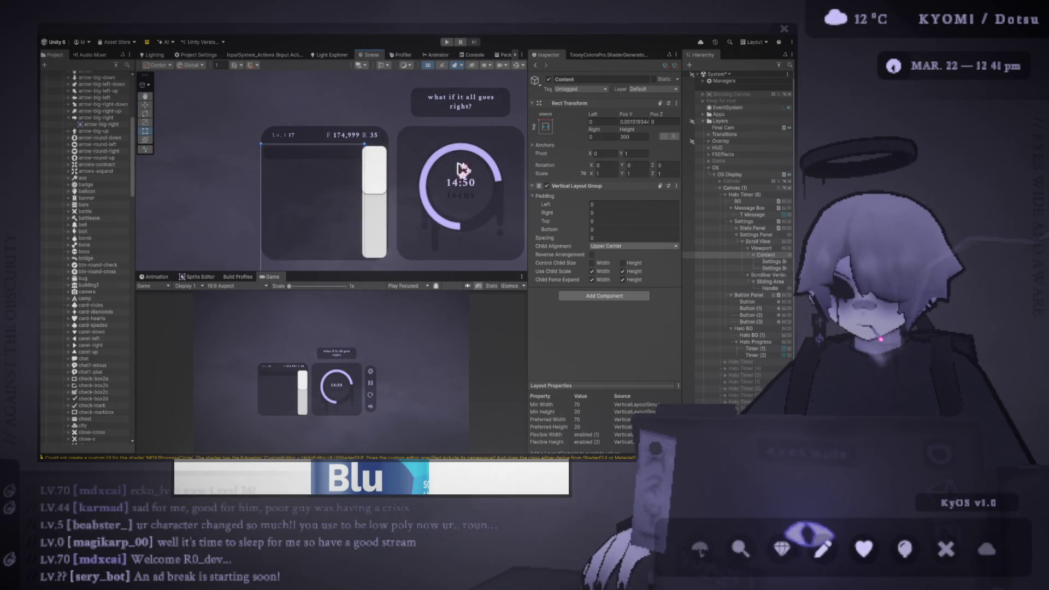
pyautogui.click(767, 268)
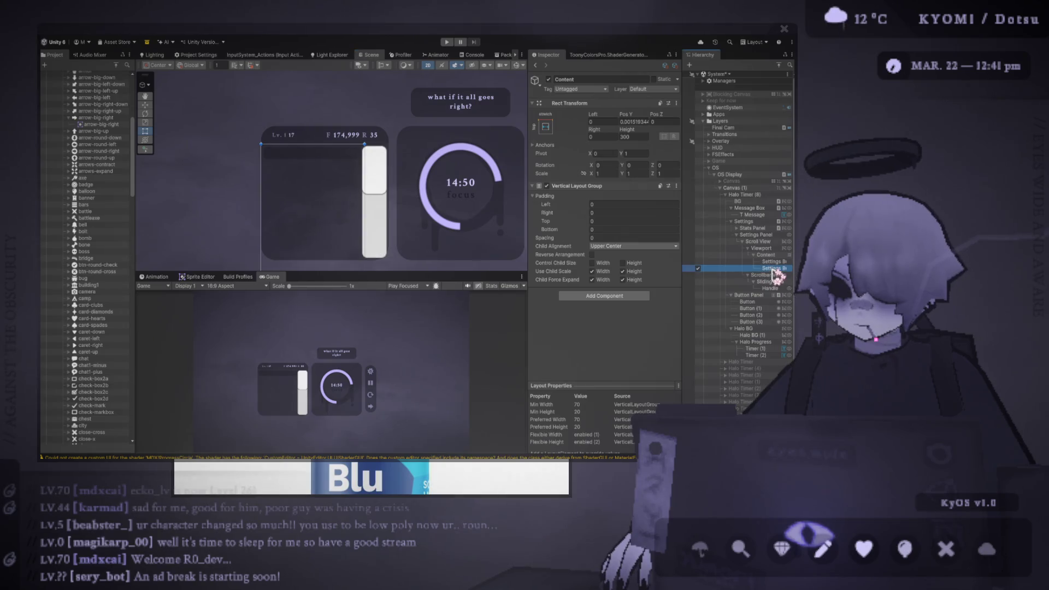
pyautogui.moveTo(776, 271); pyautogui.dragTo(774, 258)
pyautogui.click(771, 255)
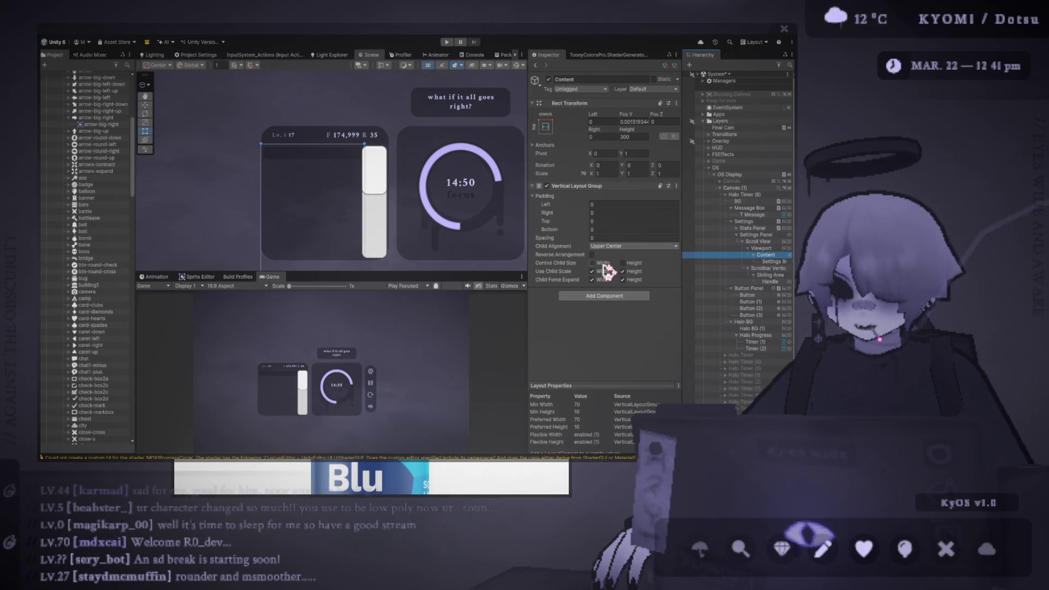
# Step: Adjust Content's Vertical Layout Group child-control, force-expand and child-scale height settings
pyautogui.click(637, 263)
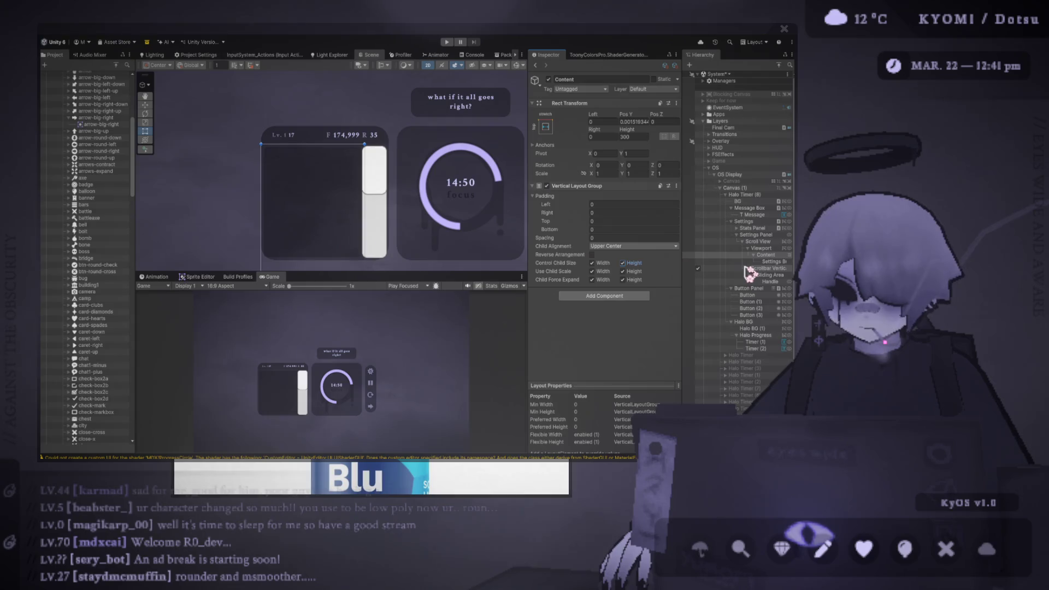
pyautogui.click(635, 281)
pyautogui.click(606, 279)
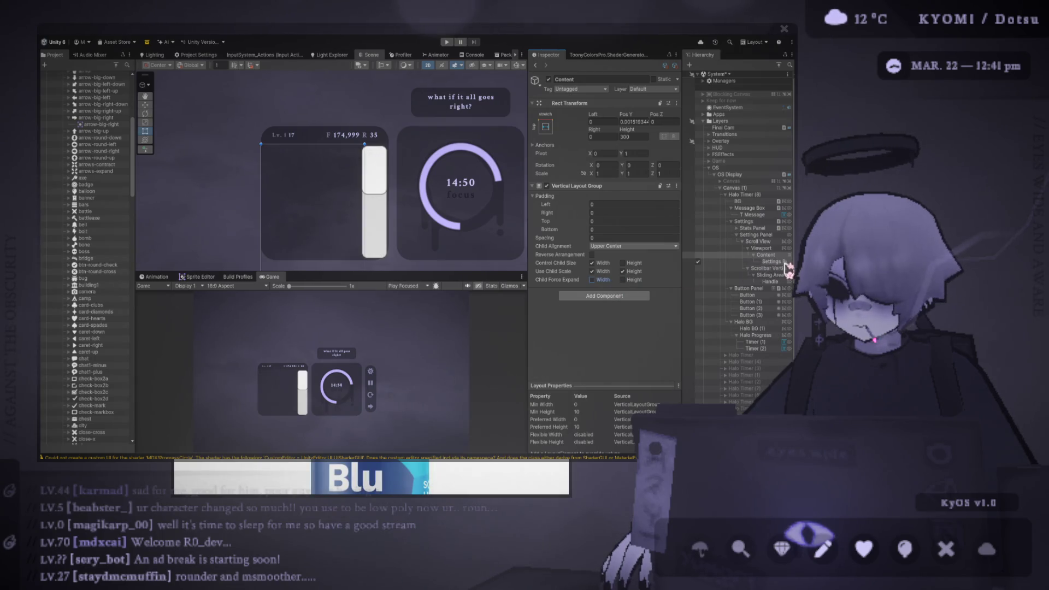
pyautogui.hotkey('ctrl', 'z')
pyautogui.hotkey('ctrl', 'z')
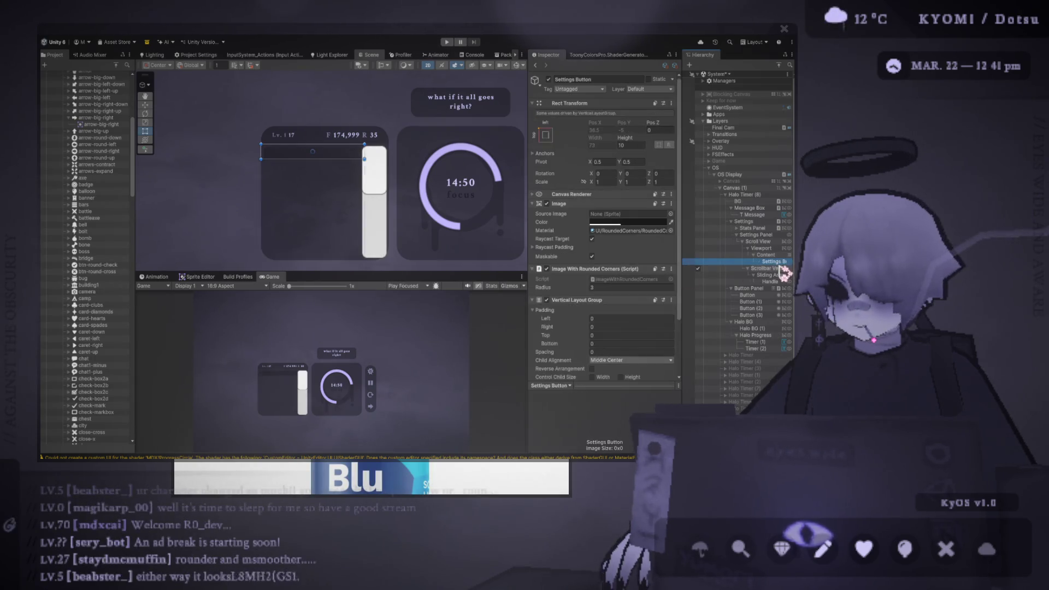
pyautogui.click(634, 272)
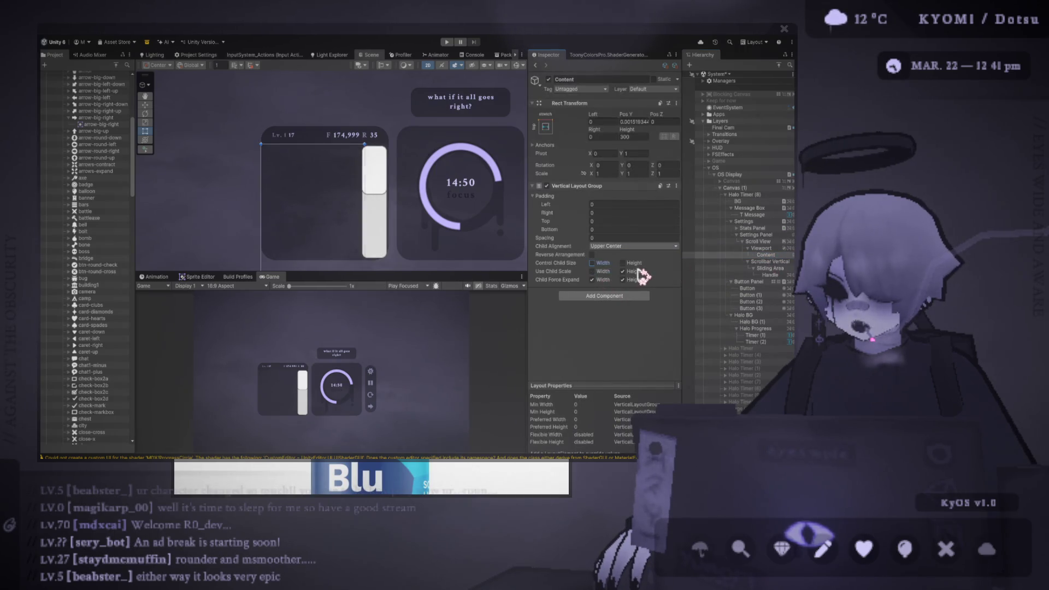
pyautogui.hotkey('ctrl', 'y')
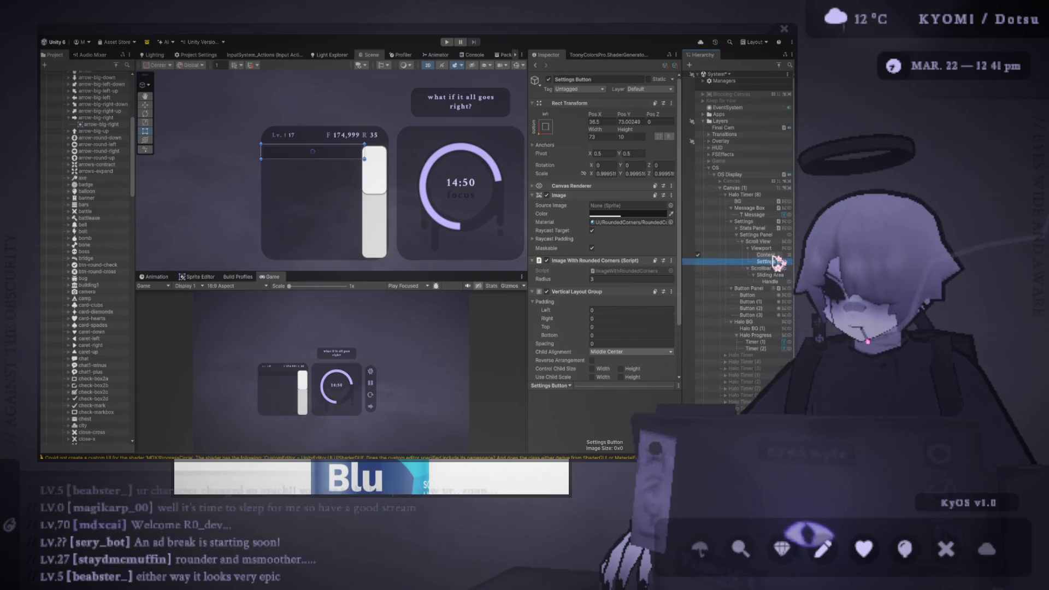
pyautogui.click(772, 255)
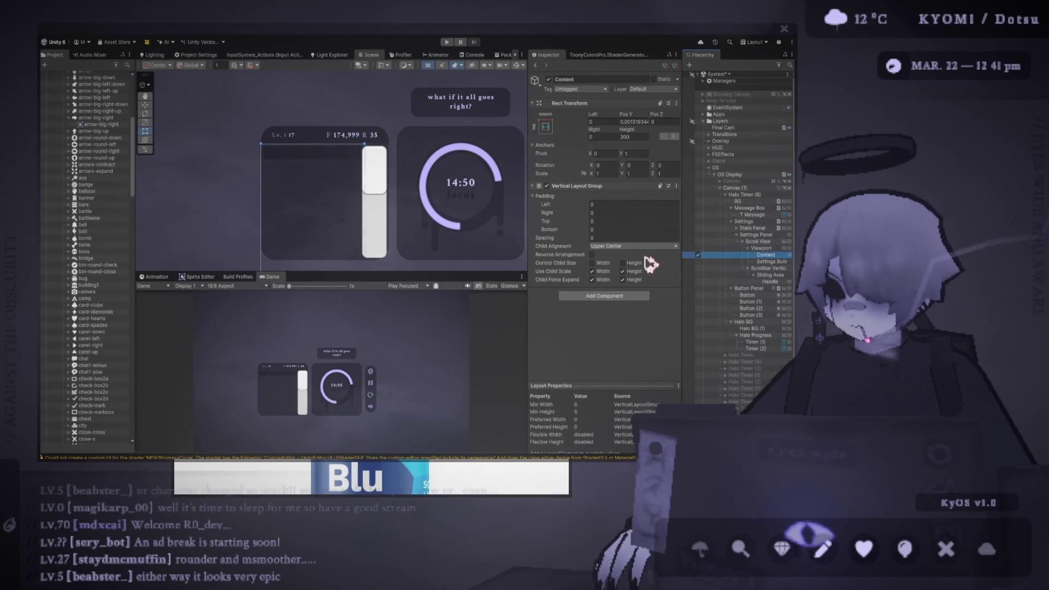
pyautogui.click(622, 271)
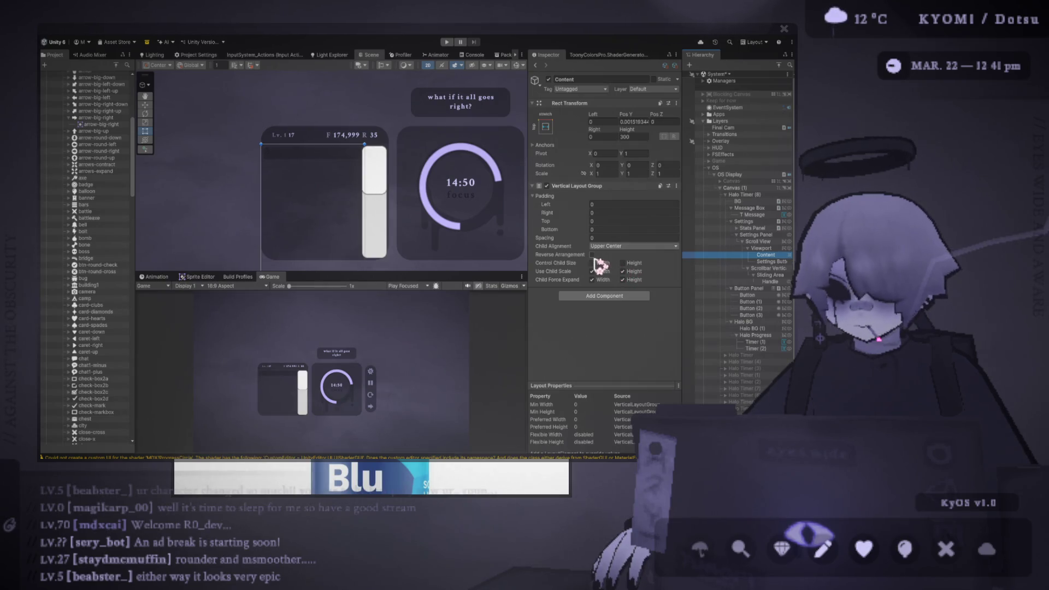
# Step: Duplicate the original Settings Button inside Content
pyautogui.click(770, 249)
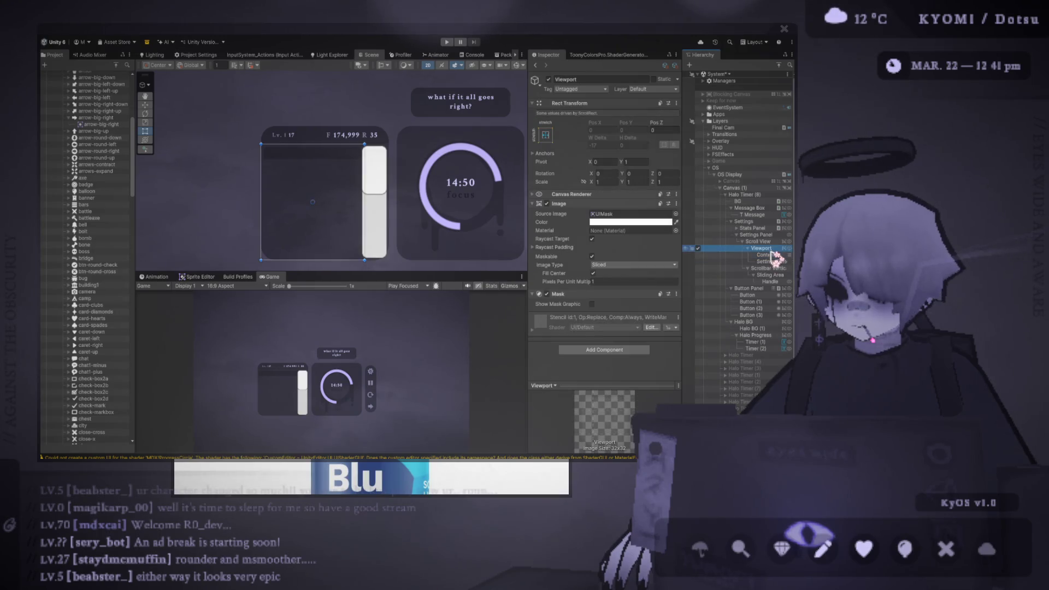
pyautogui.click(778, 256)
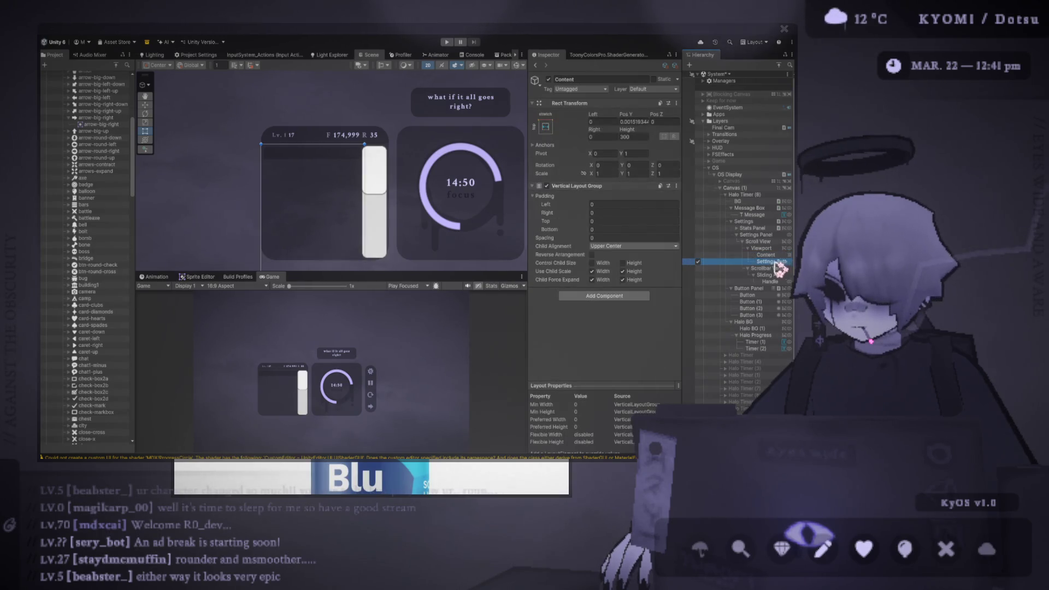
pyautogui.click(775, 262)
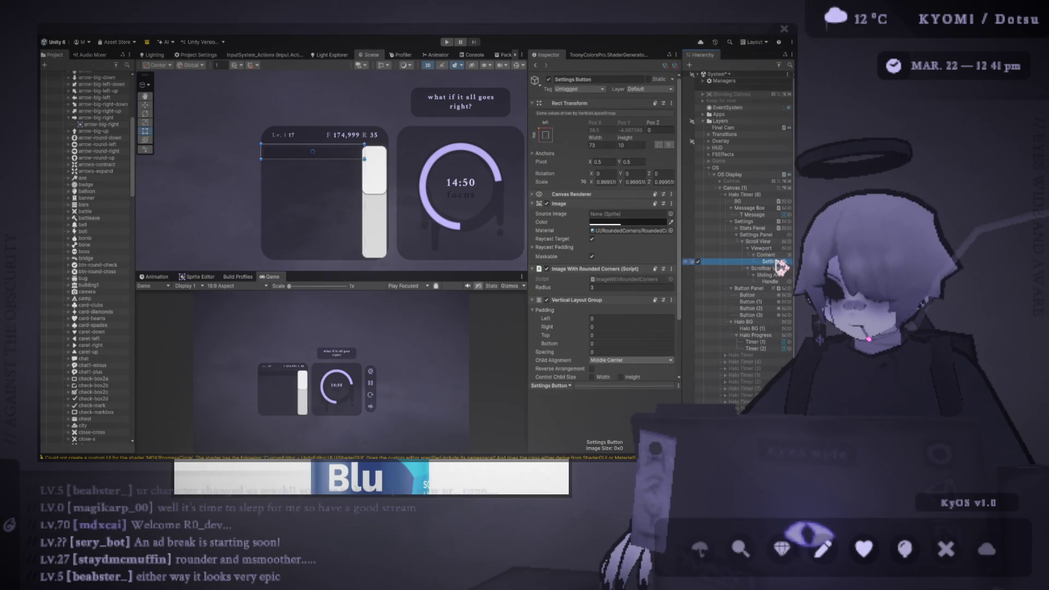
pyautogui.hotkey('ctrl', 'd')
pyautogui.hotkey('ctrl', 'd')
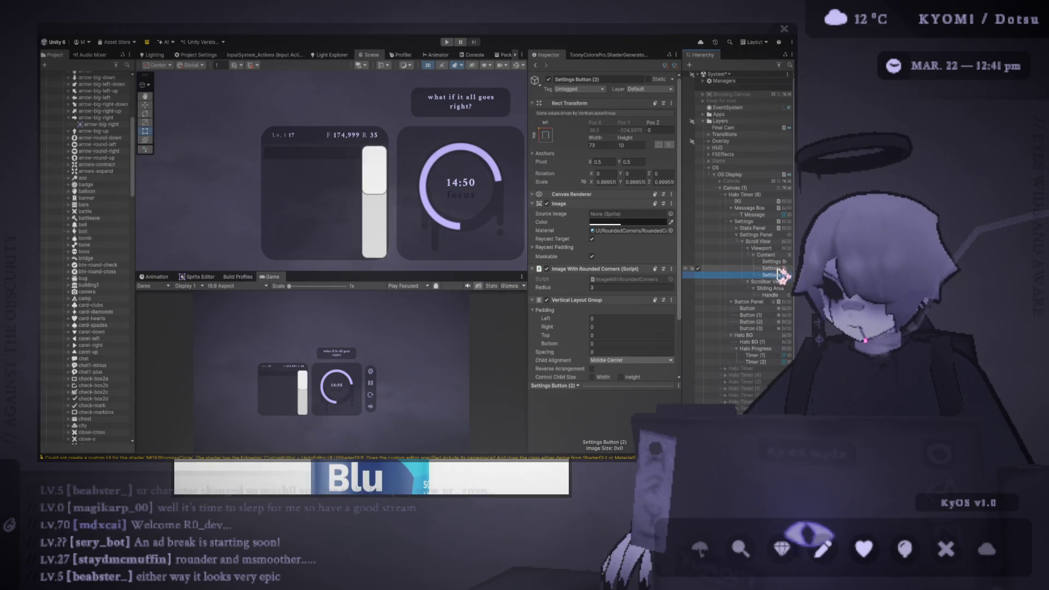
# Step: Turn off Content's child scale for height and rearrange the Settings Buttons under Content
pyautogui.click(776, 263)
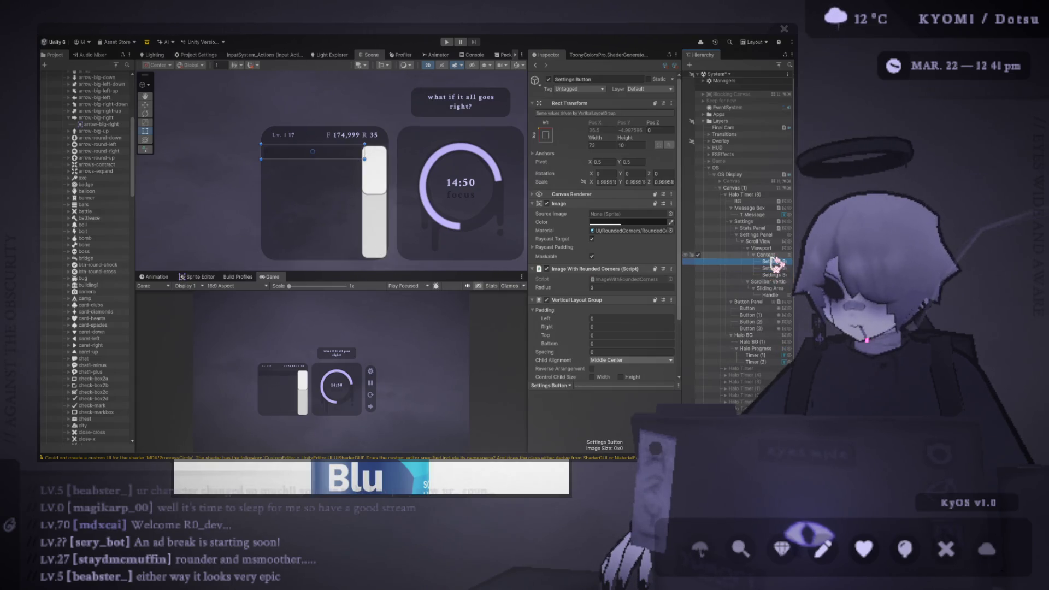
pyautogui.click(771, 255)
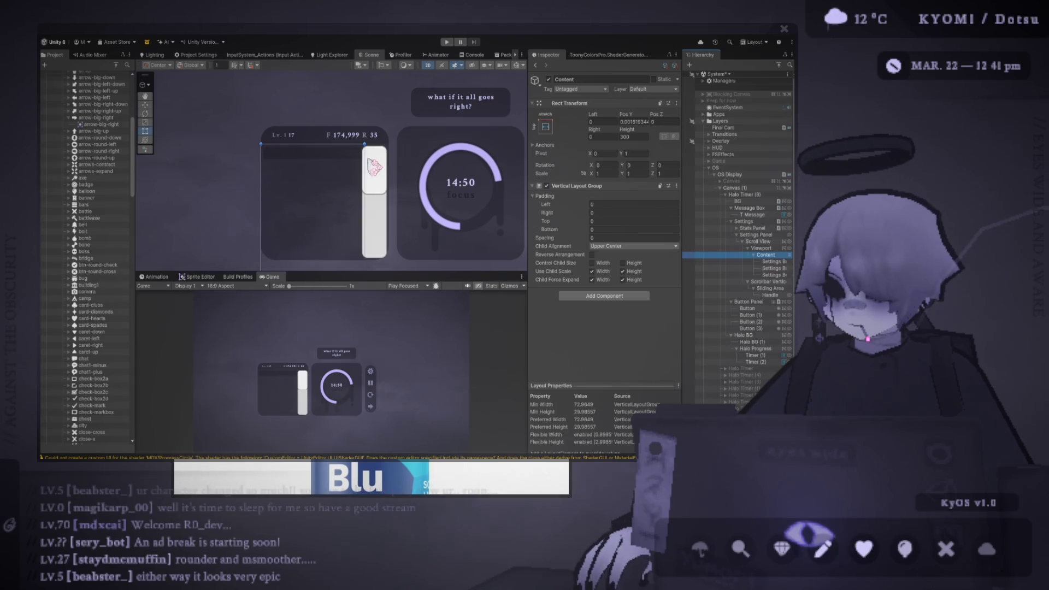
pyautogui.scroll(8, 284, 169)
pyautogui.scroll(-5, 295, 175)
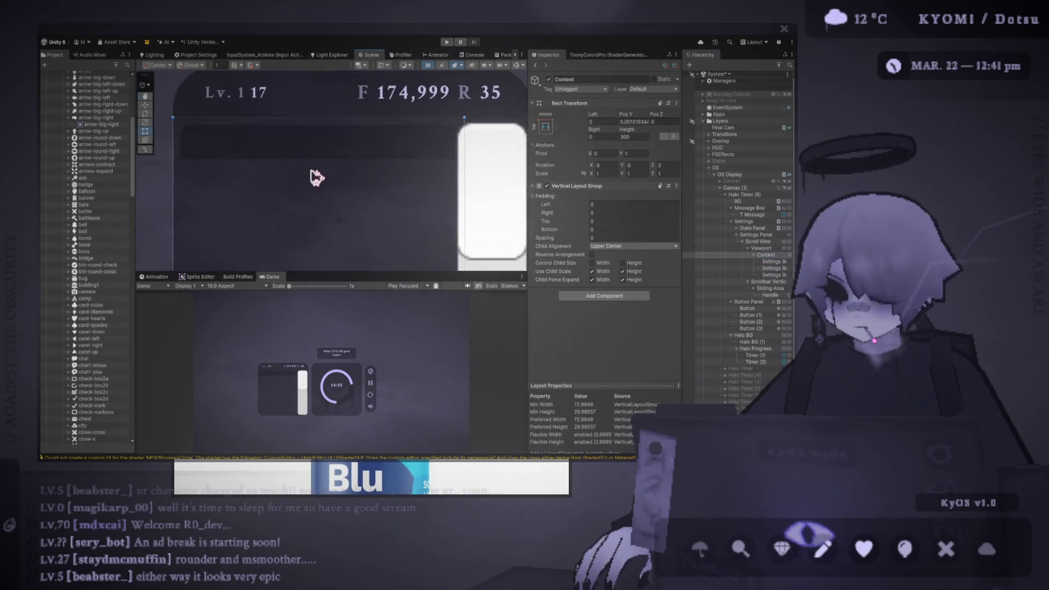
pyautogui.click(634, 271)
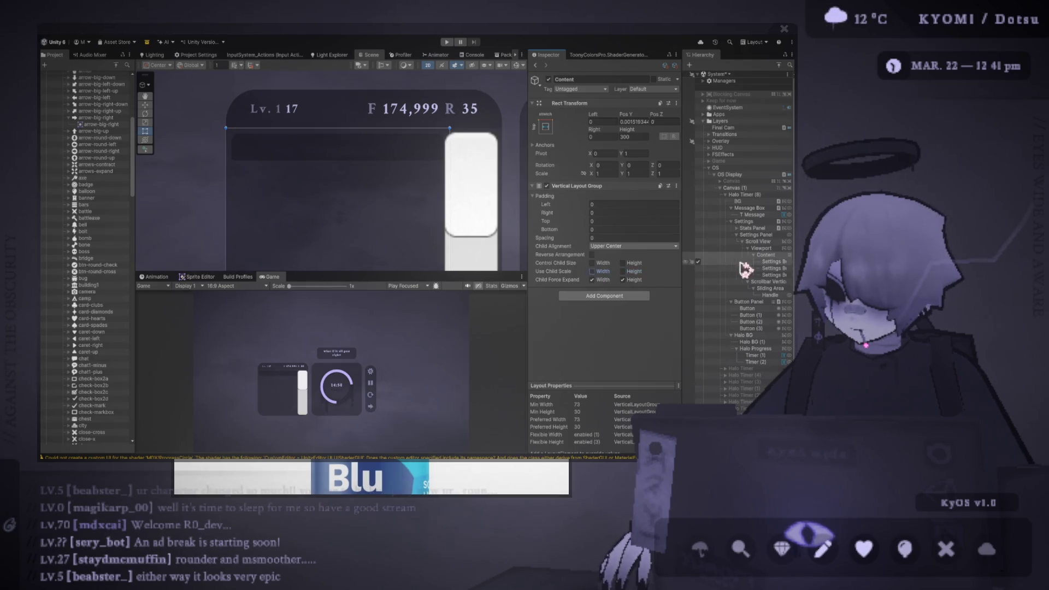
pyautogui.click(774, 262)
pyautogui.moveTo(775, 267); pyautogui.dragTo(767, 255)
pyautogui.hotkey('ctrl', 'd')
pyautogui.hotkey('ctrl', 'd')
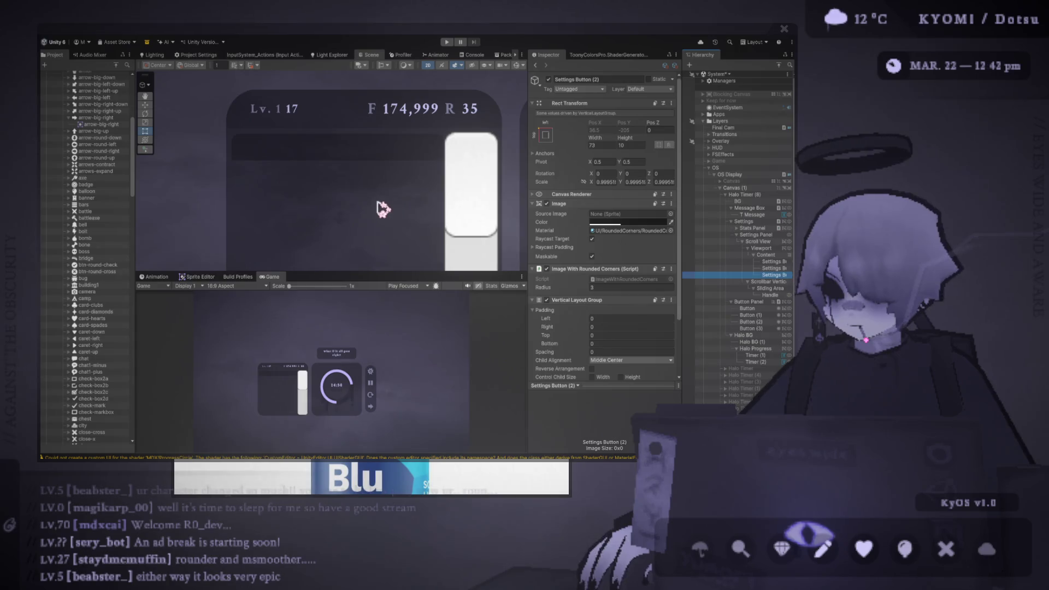
# Step: Remove the layout group from a button copy and delete the two extra copies
pyautogui.moveTo(382, 206); pyautogui.dragTo(354, 206)
pyautogui.click(674, 301)
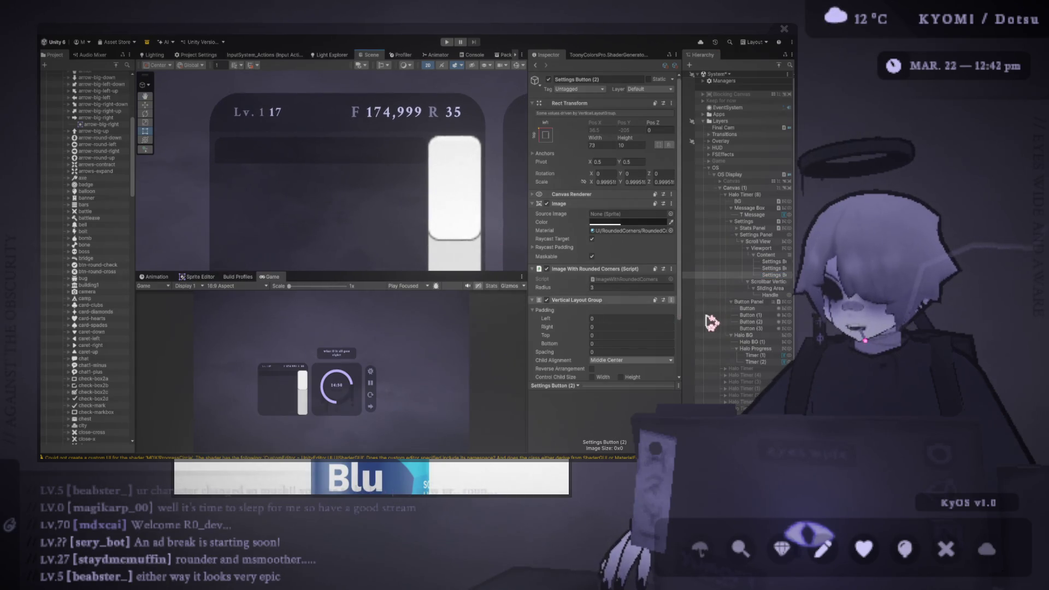
pyautogui.click(713, 326)
pyautogui.click(779, 271)
pyautogui.hotkey('ctrl', 'z')
pyautogui.hotkey('ctrl', 'z')
pyautogui.hotkey('ctrl', 'z')
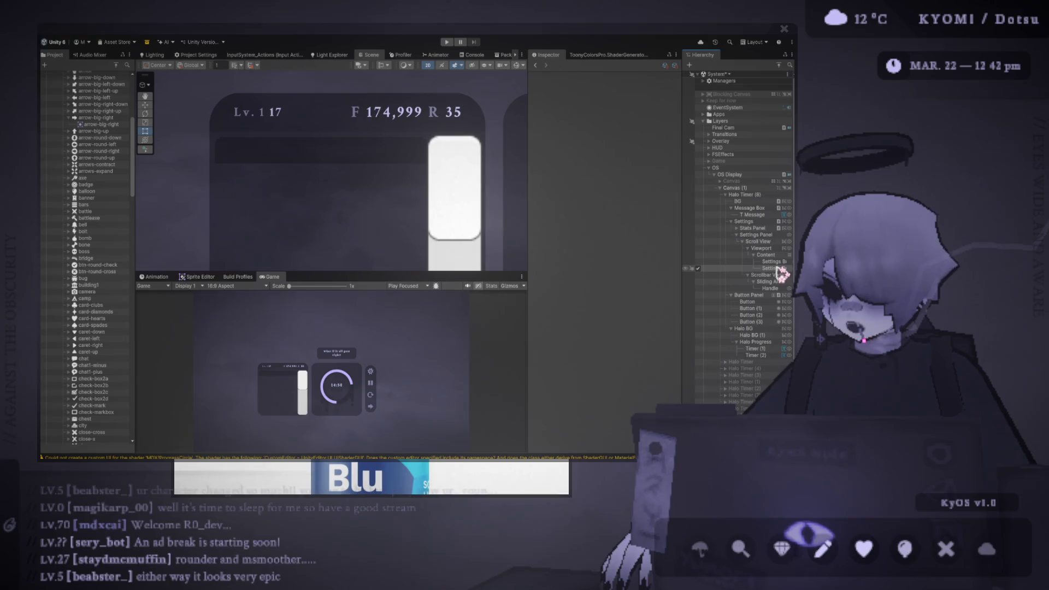
# Step: Remove Settings Button's Vertical Layout Group and duplicate the button once
pyautogui.click(673, 301)
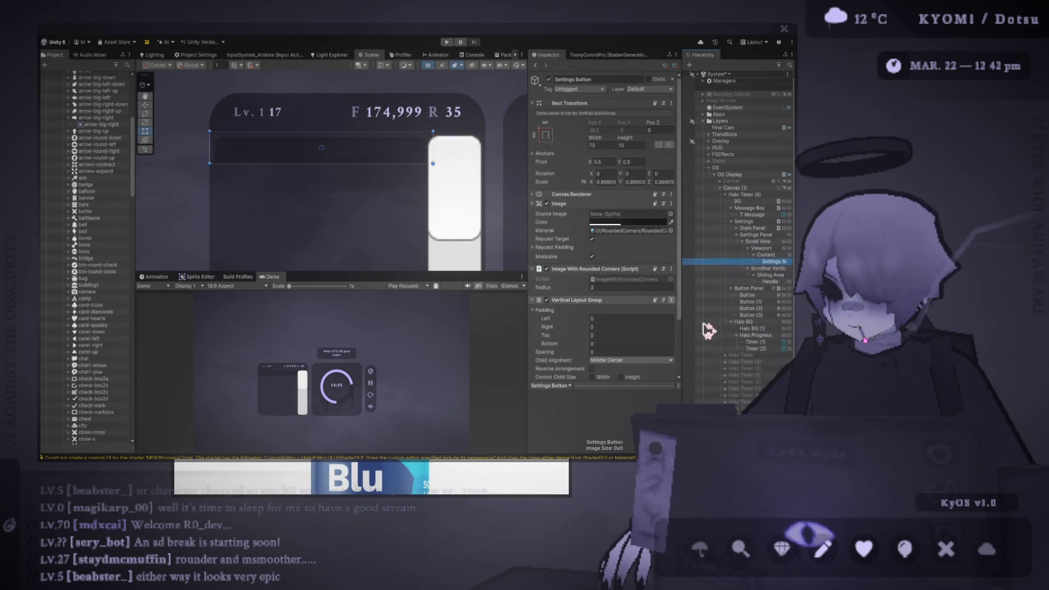
pyautogui.click(710, 327)
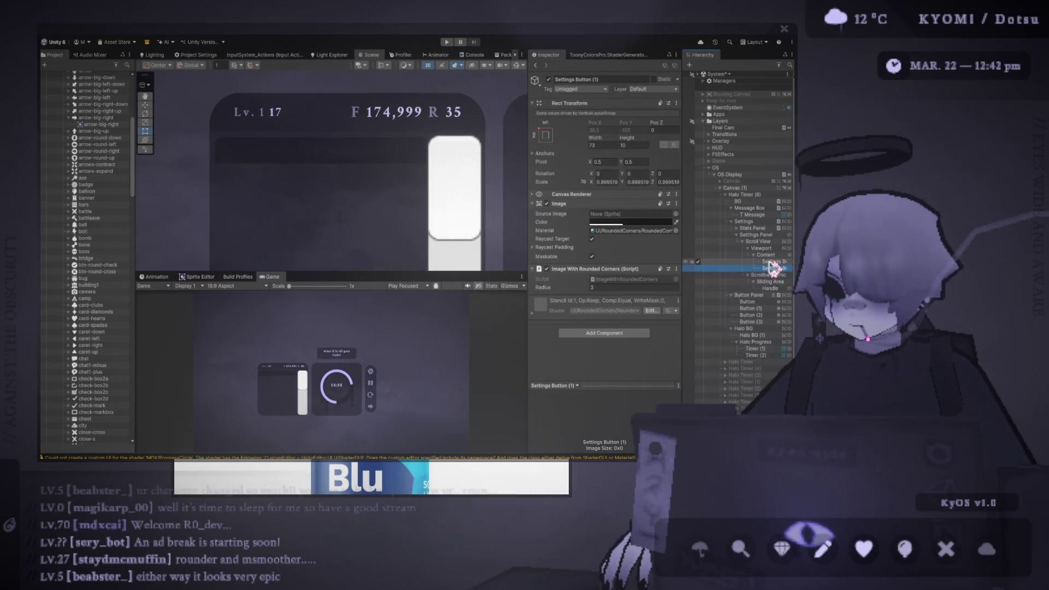
pyautogui.hotkey('ctrl', 'd')
pyautogui.scroll(-5, 368, 222)
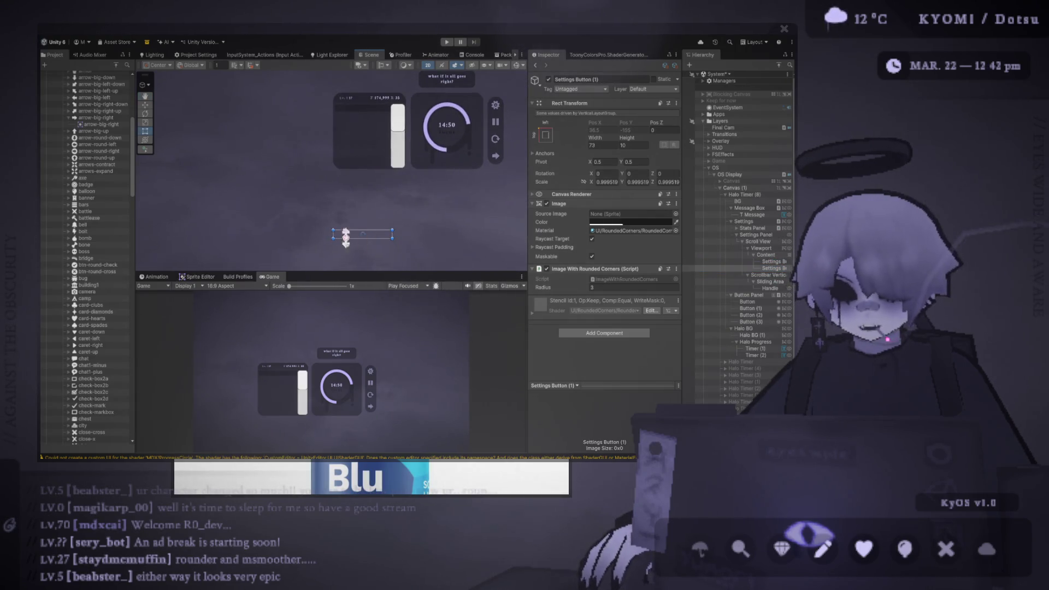
pyautogui.scroll(2, 351, 242)
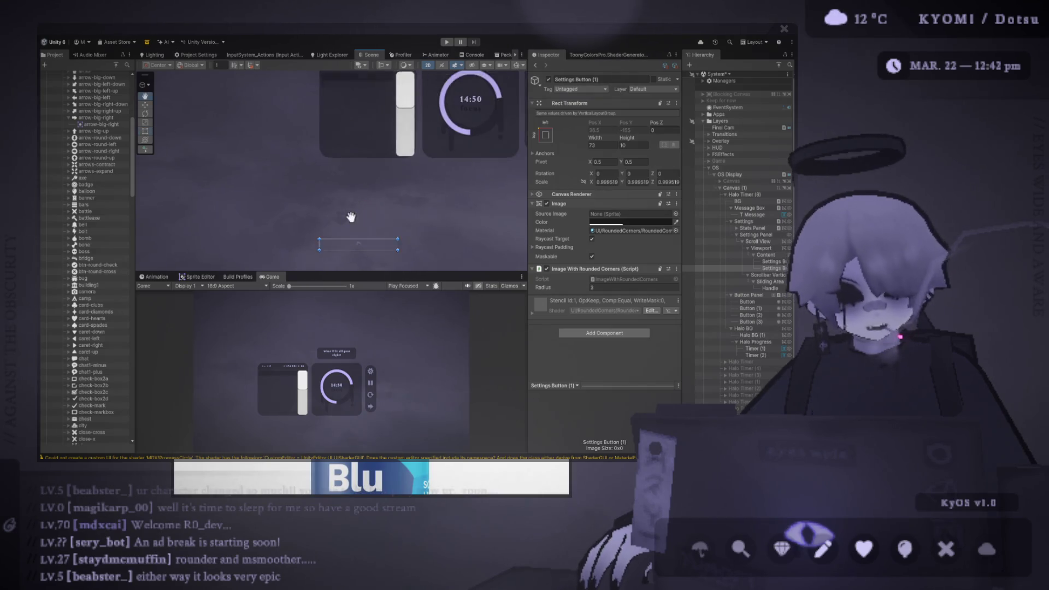
pyautogui.scroll(3, 351, 218)
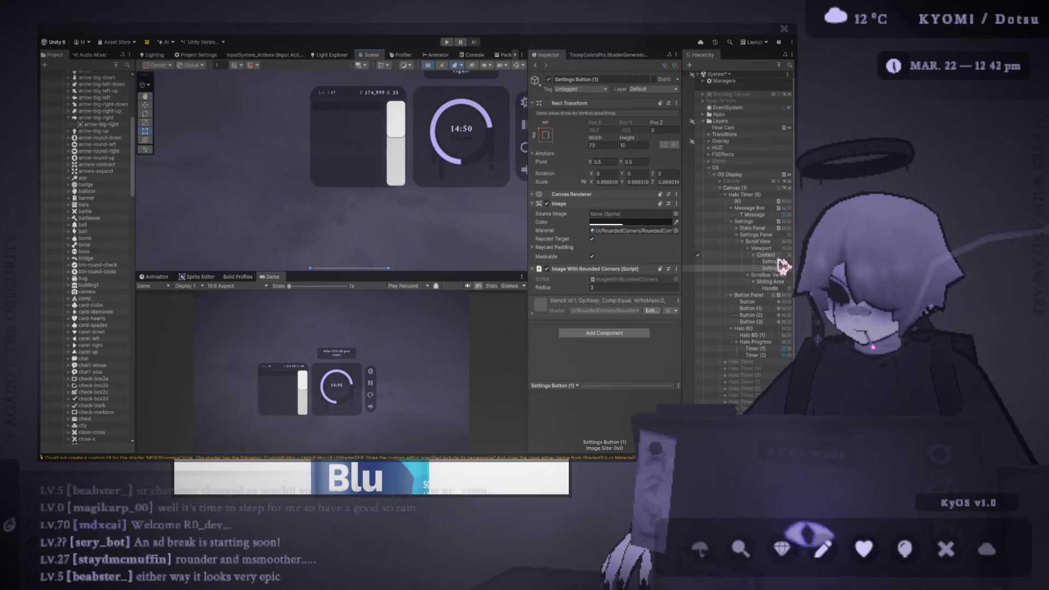
pyautogui.click(765, 241)
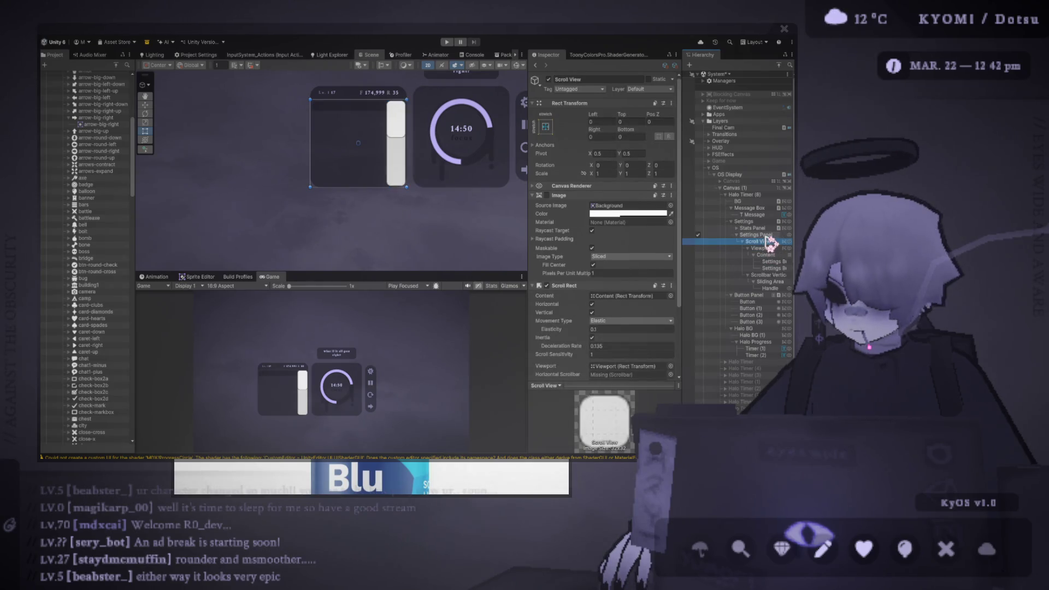
# Step: Widen the Inspector and review the Viewport mask and the Scroll View's Scroll Rect settings
pyautogui.click(765, 249)
pyautogui.moveTo(527, 239); pyautogui.dragTo(485, 238)
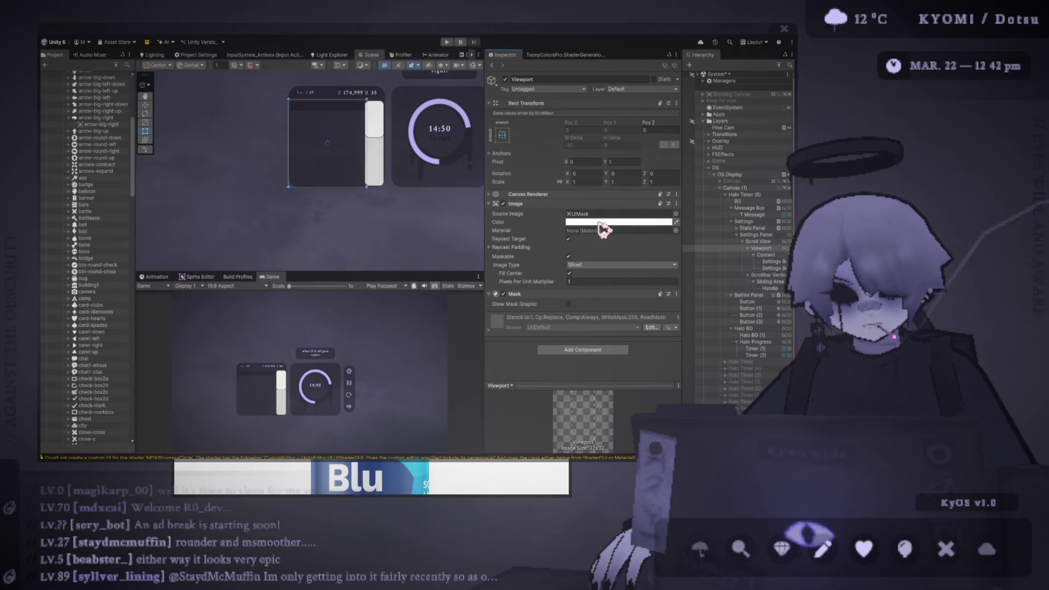
pyautogui.click(767, 241)
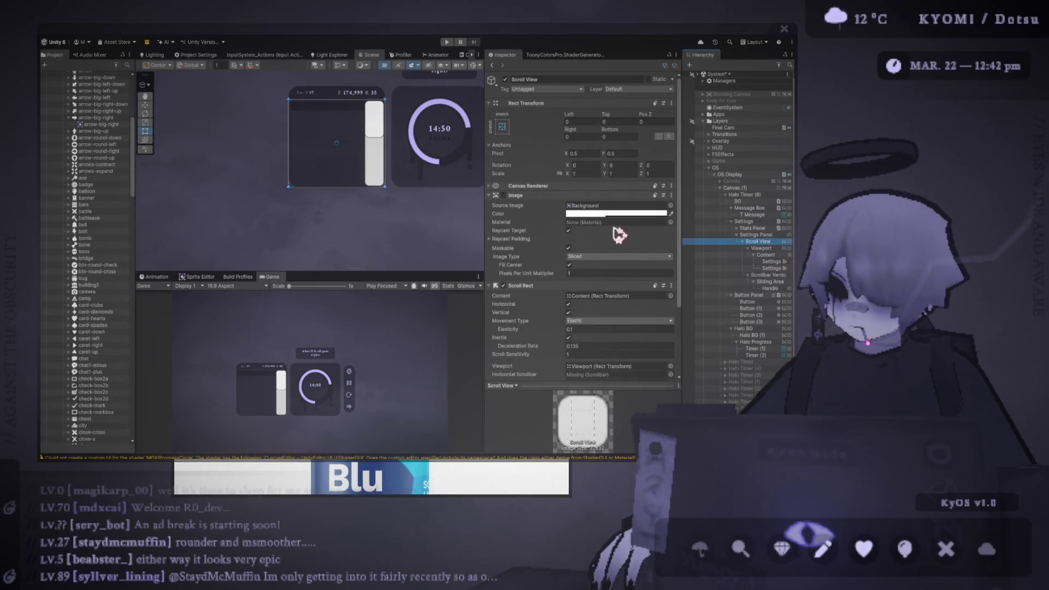
pyautogui.scroll(-2, 578, 236)
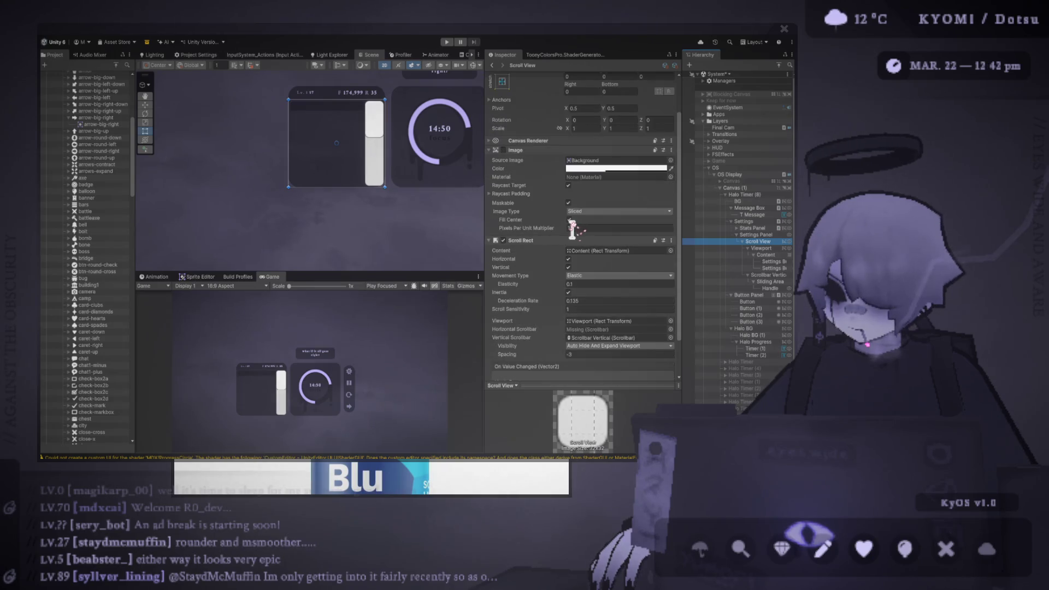
pyautogui.scroll(-2, 579, 236)
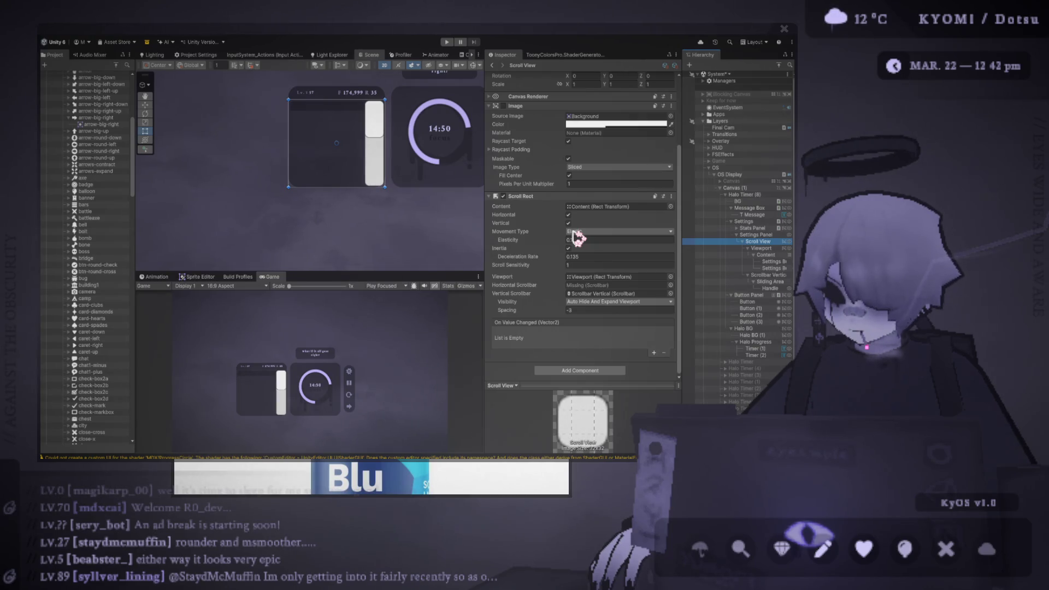
# Step: Check the auto-hiding, viewport-expanding Scrollbar Vertical, then switch to the Move tool and deselect
pyautogui.click(376, 133)
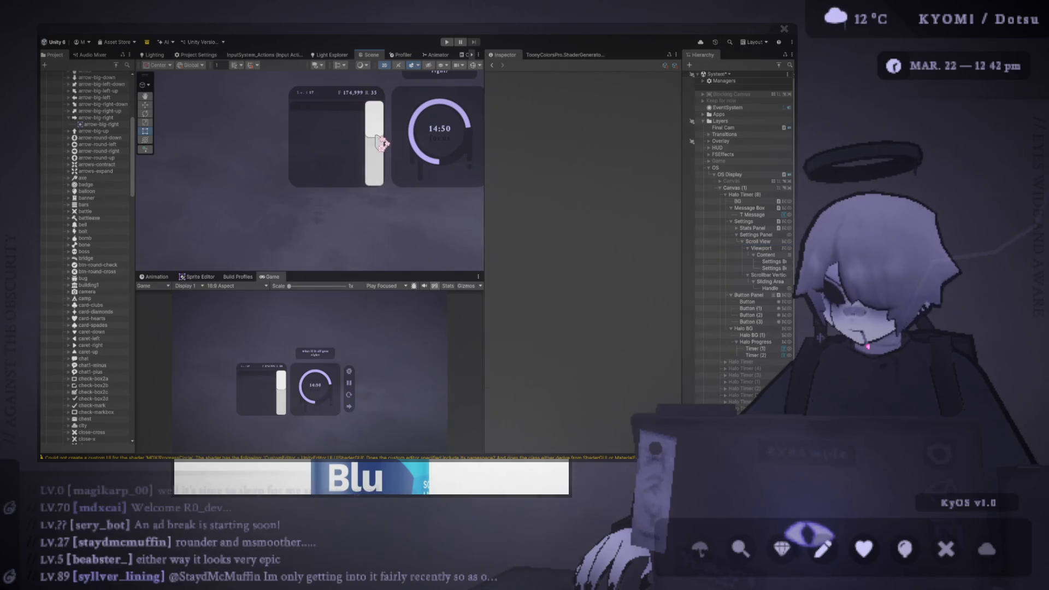
pyautogui.click(769, 275)
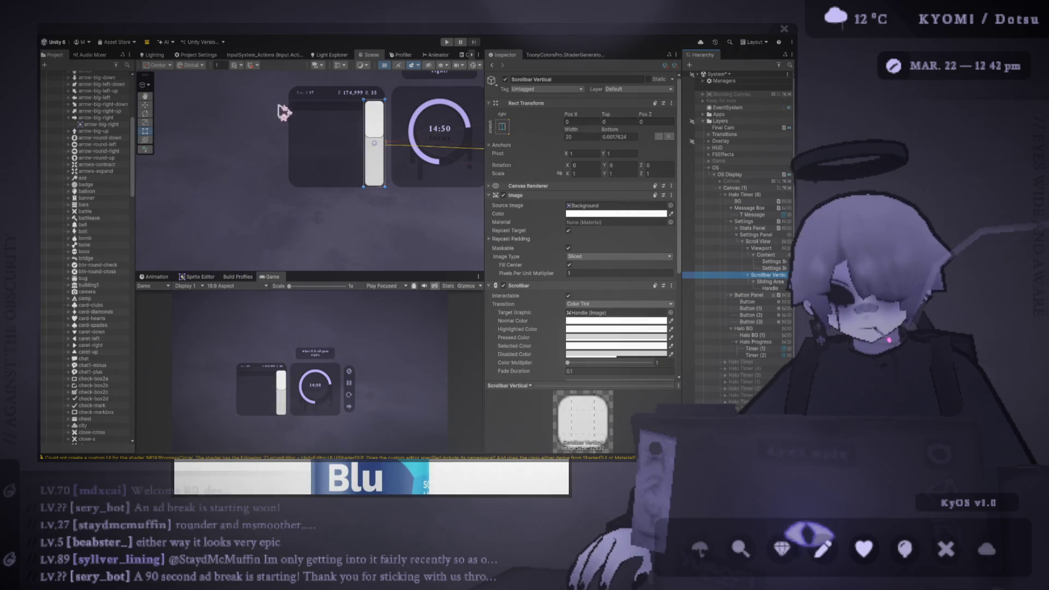
pyautogui.click(146, 105)
pyautogui.click(412, 148)
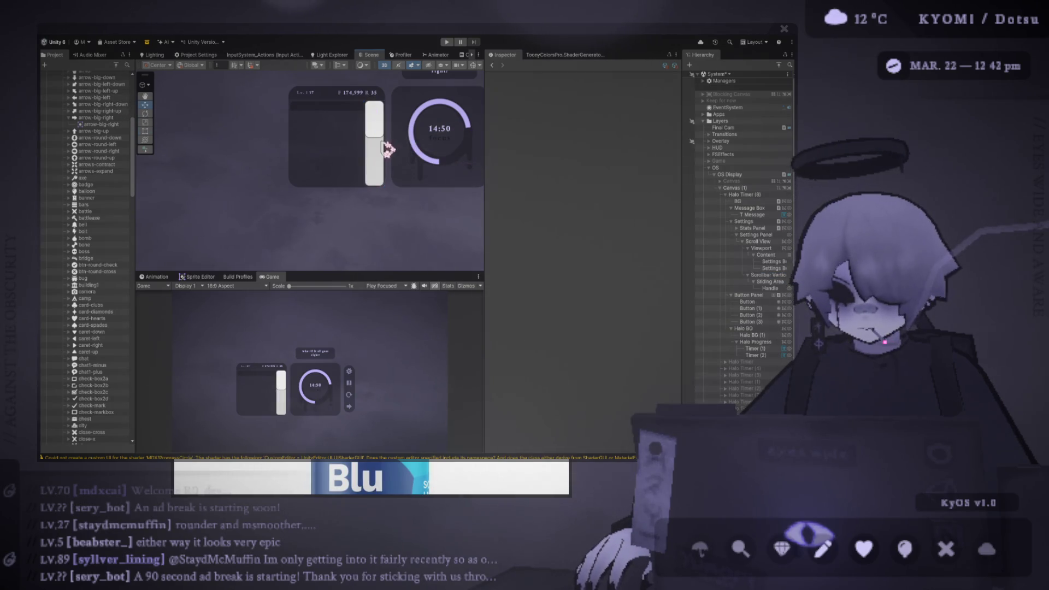